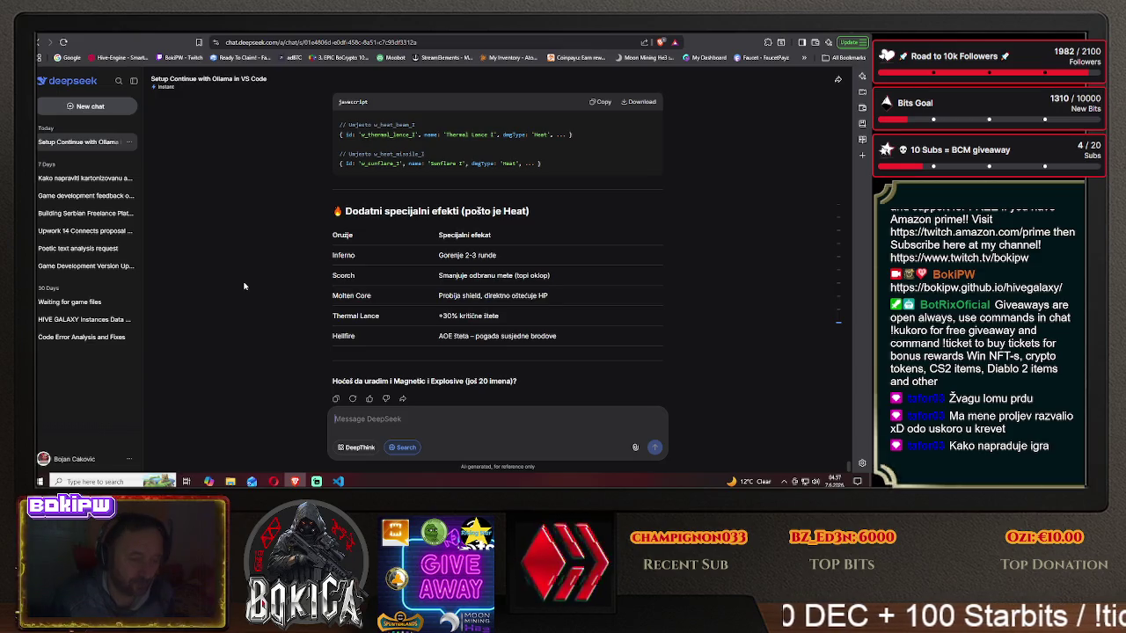
- Leave the DeepSeek Heat-weapon reply and switch to the Claude conversation about the game
{"action": "scroll", "coordinate": [245, 286], "scroll_direction": "down", "scroll_amount": 1}
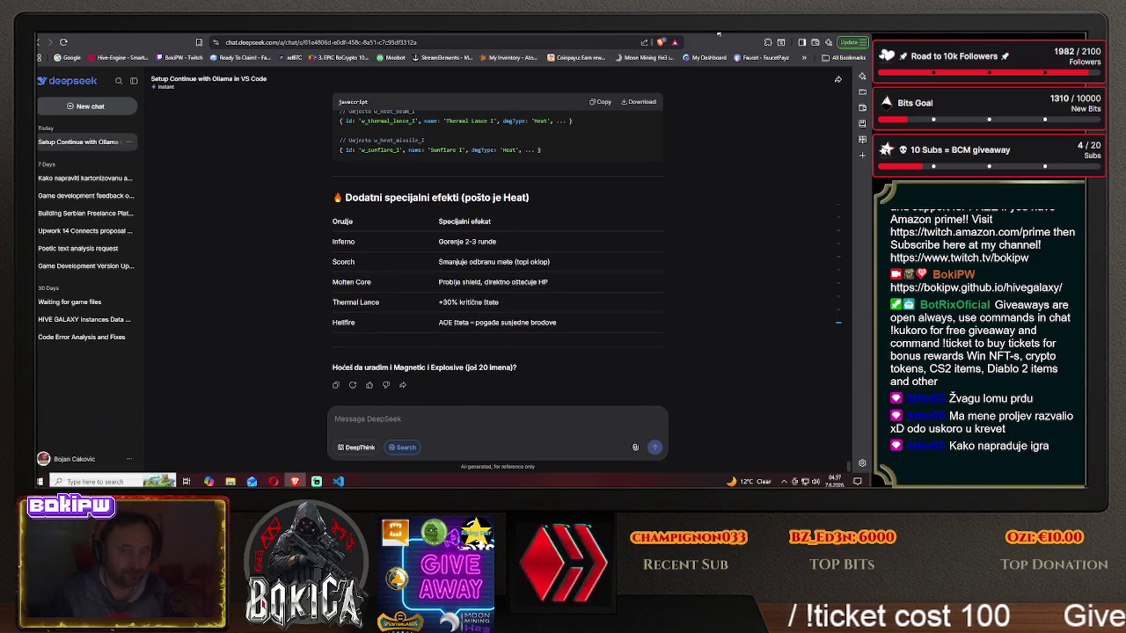
{"action": "left_click", "coordinate": [678, 33]}
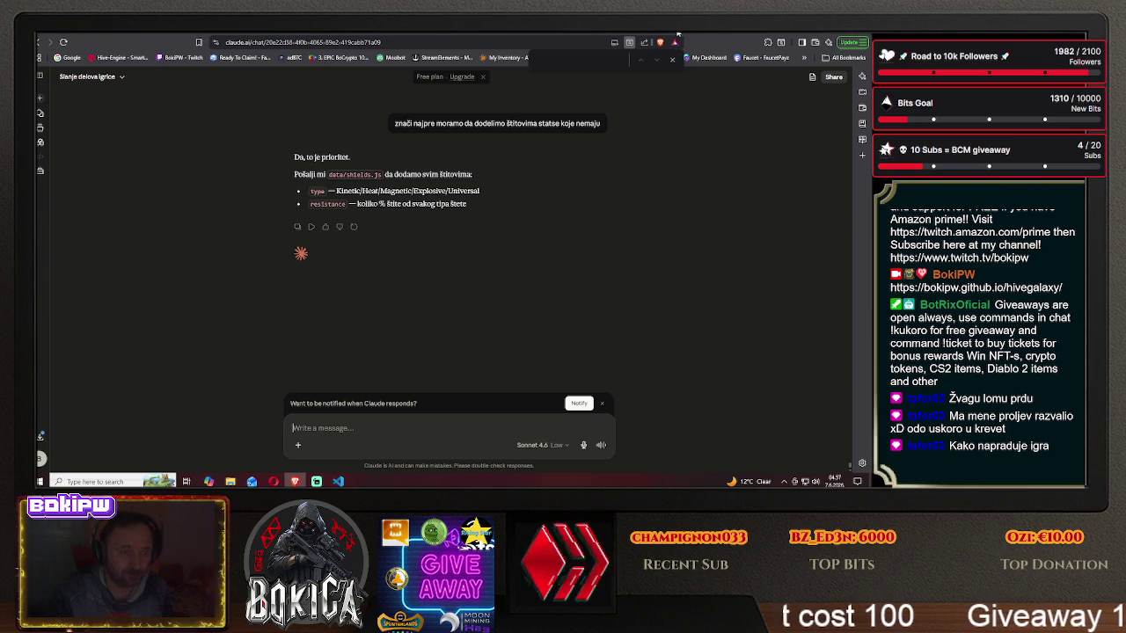
- Find the ARMOR_RESISTANCE matrix with Kinetic, Heat, Magnetic and Explosive values per armour type
{"action": "scroll", "coordinate": [162, 268], "scroll_direction": "up", "scroll_amount": 10}
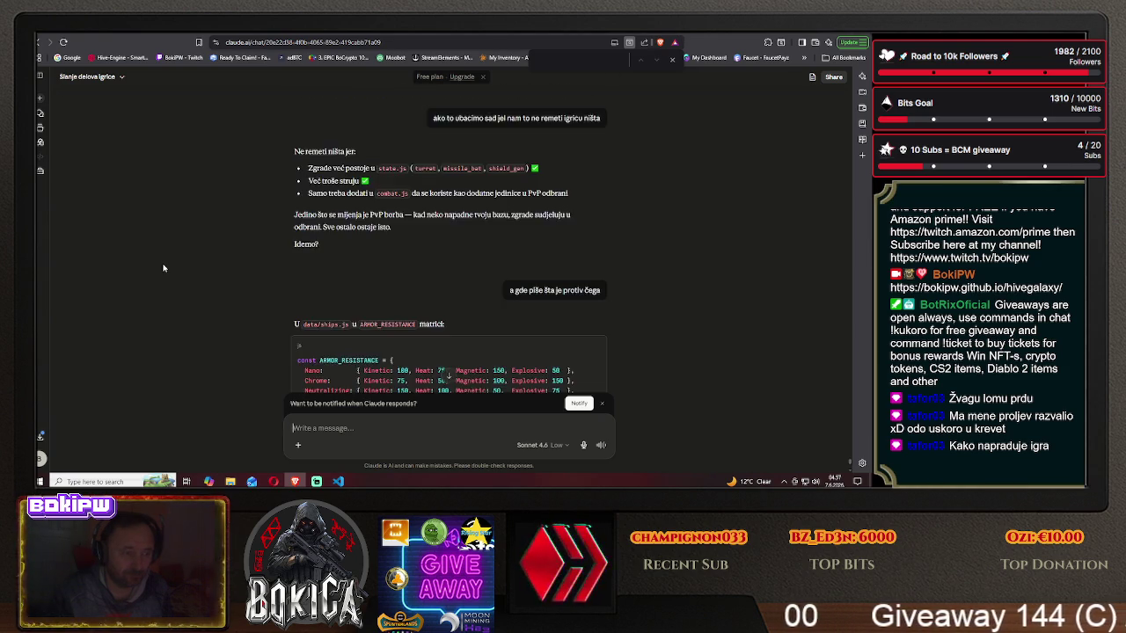
{"action": "scroll", "coordinate": [163, 268], "scroll_direction": "down", "scroll_amount": 2}
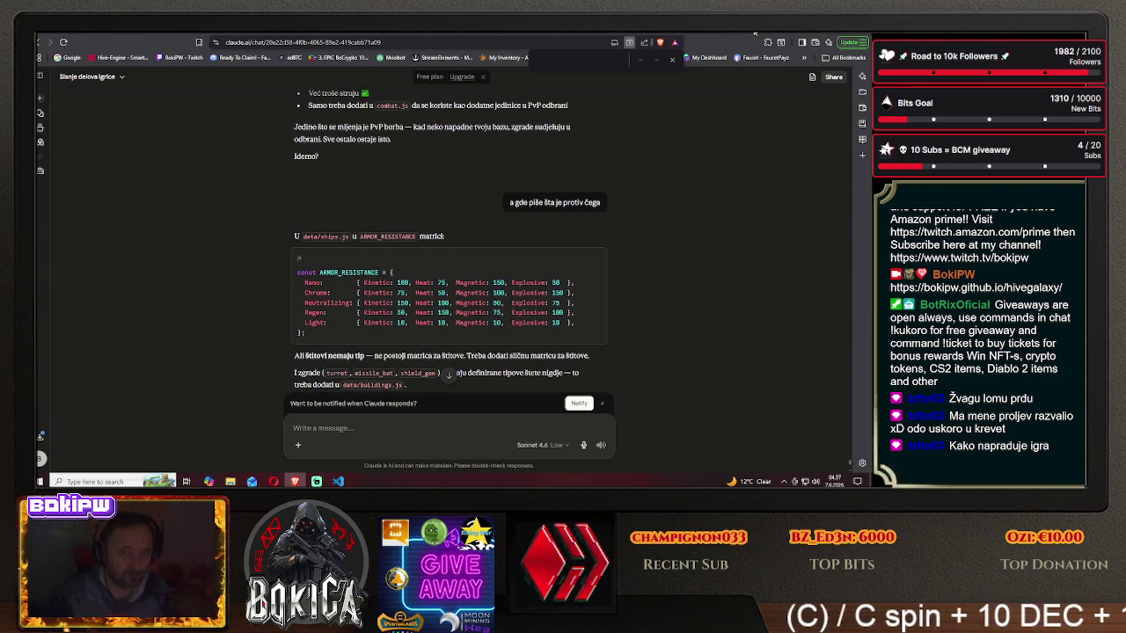
- Back in DeepSeek, ask for '10 magnetic' weapons and review the Pulsar-to-Singularity list
{"action": "key", "text": "ctrl+Tab"}
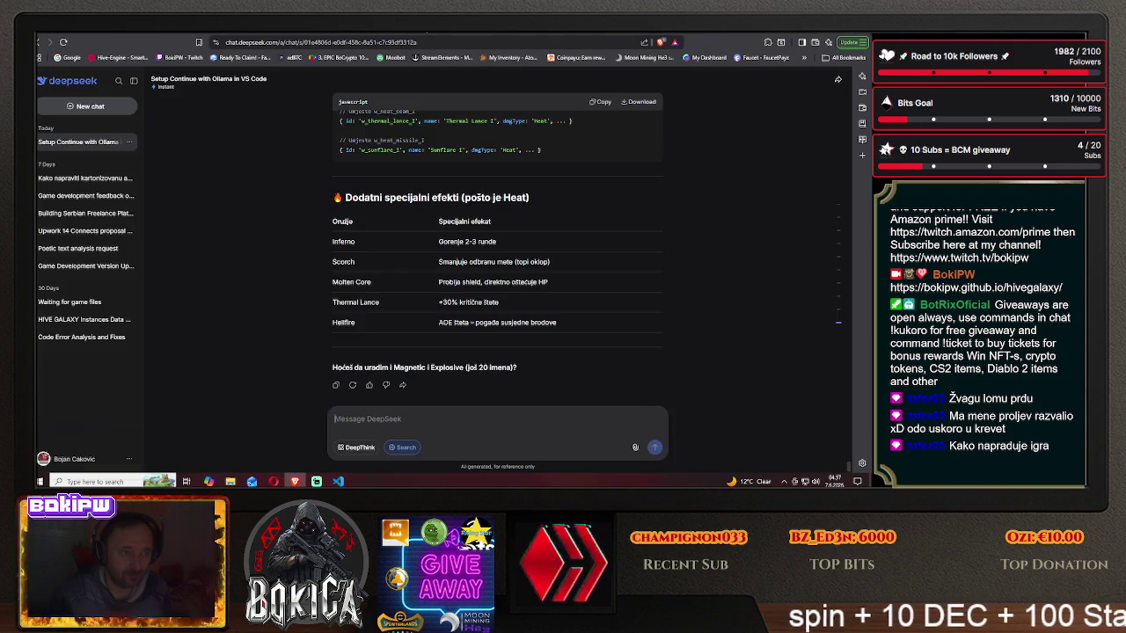
{"action": "type", "text": "10"}
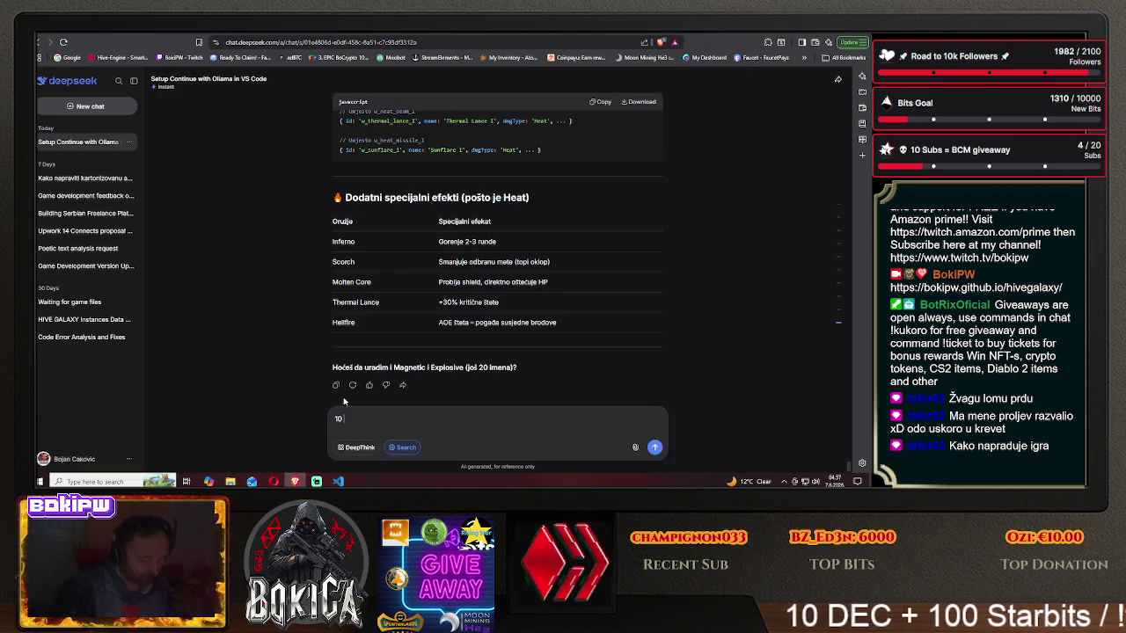
{"action": "type", "text": " magnetic"}
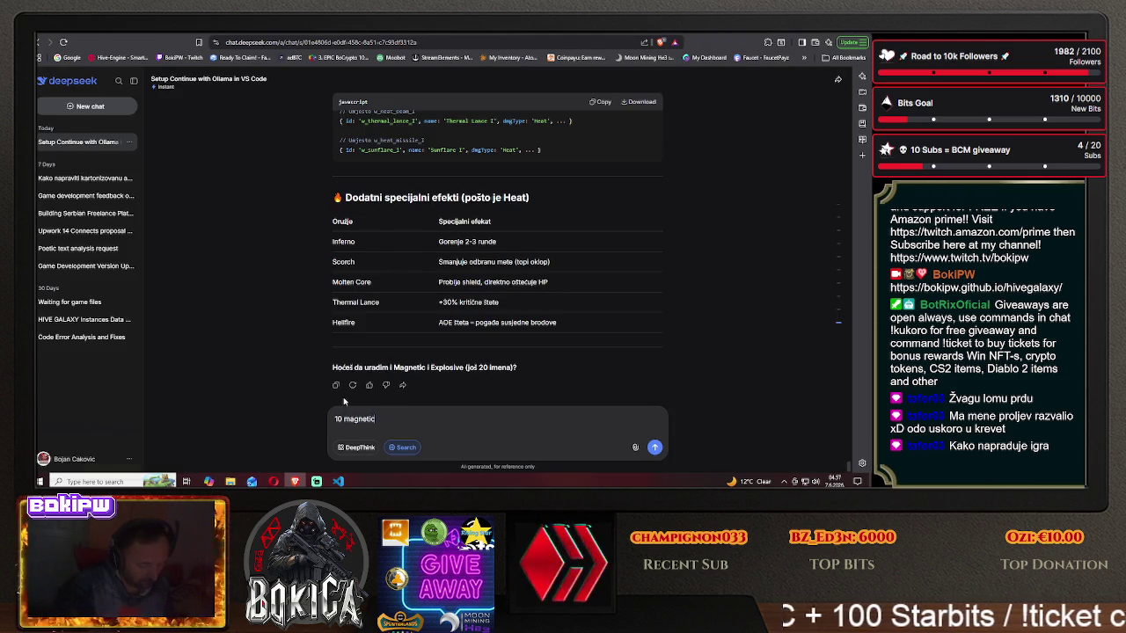
{"action": "key", "text": "Return"}
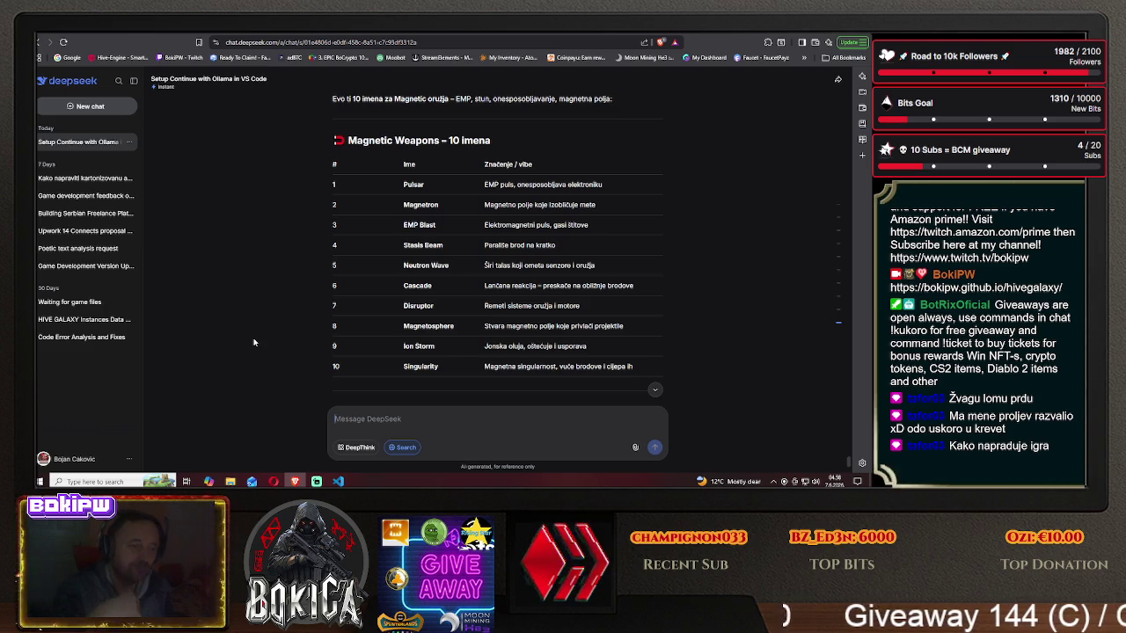
{"action": "scroll", "coordinate": [253, 342], "scroll_direction": "down", "scroll_amount": 1}
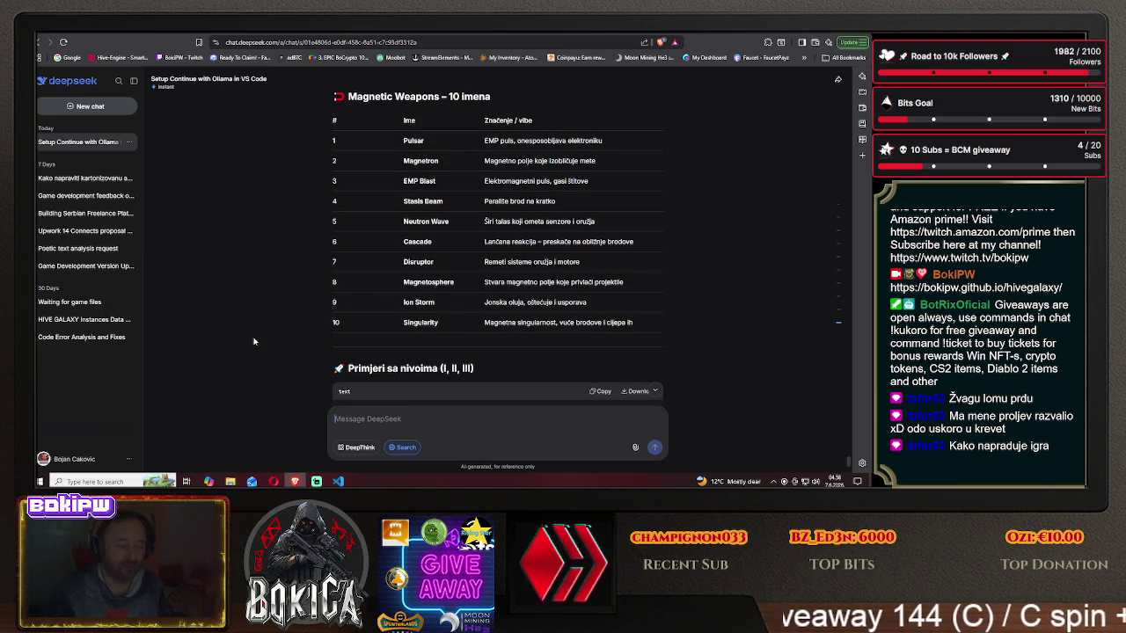
{"action": "left_click", "coordinate": [756, 35]}
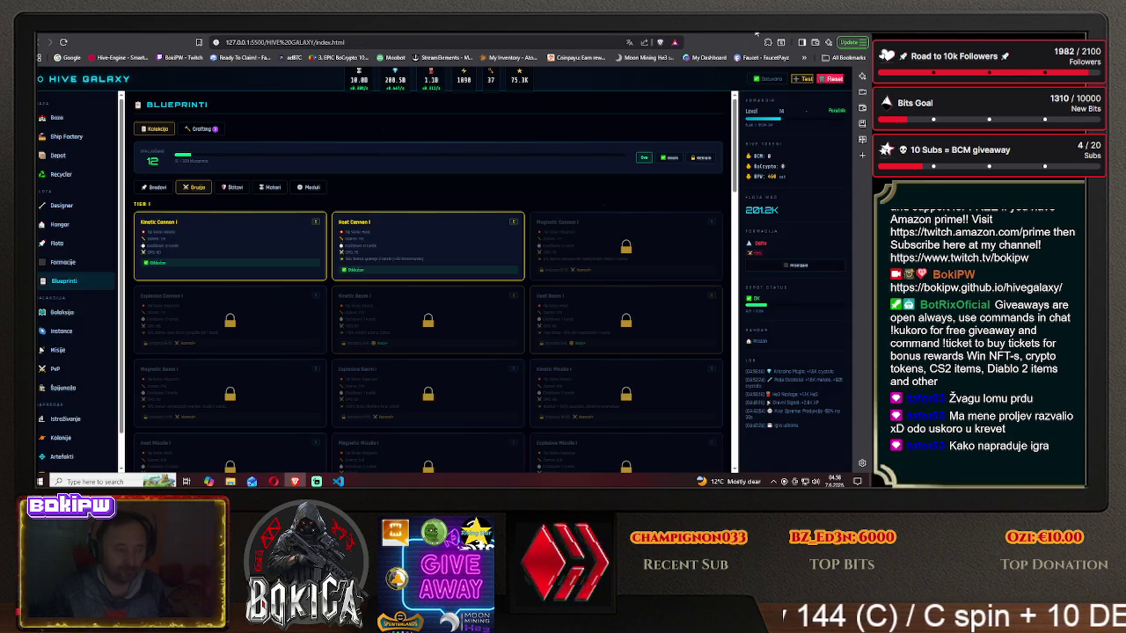
{"action": "left_click", "coordinate": [674, 35]}
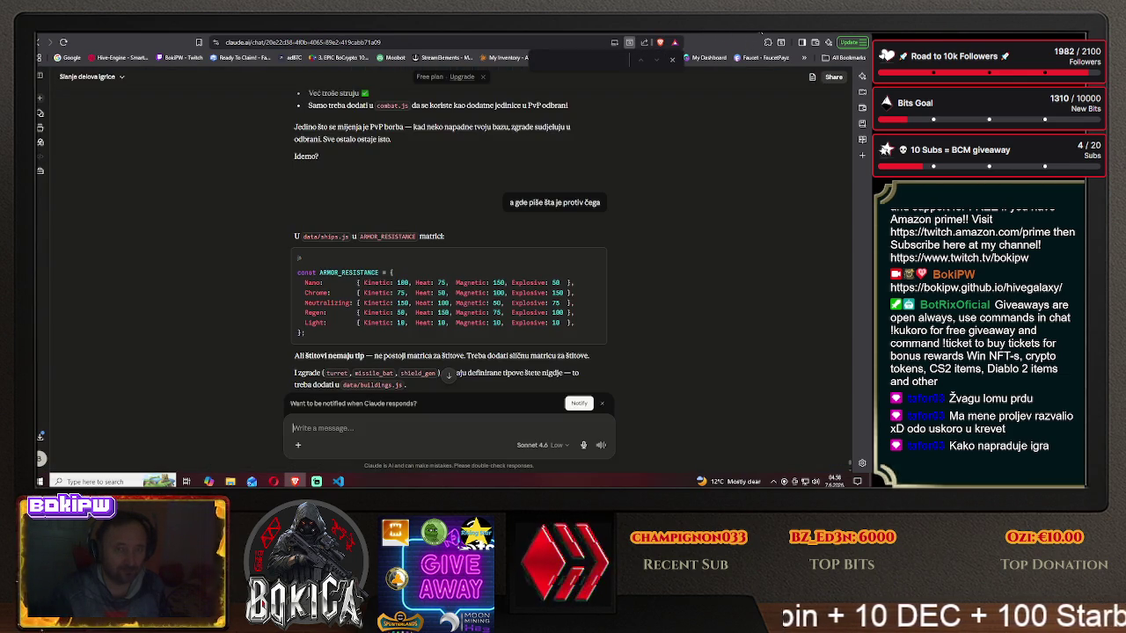
{"action": "left_click", "coordinate": [421, 35]}
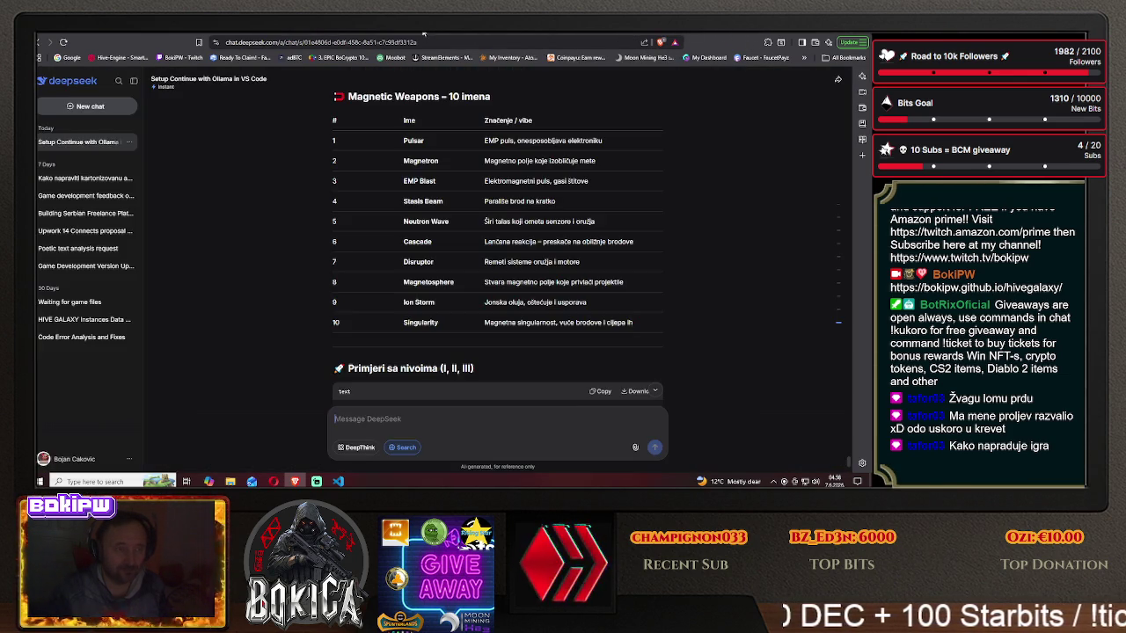
{"action": "type", "text": "10"}
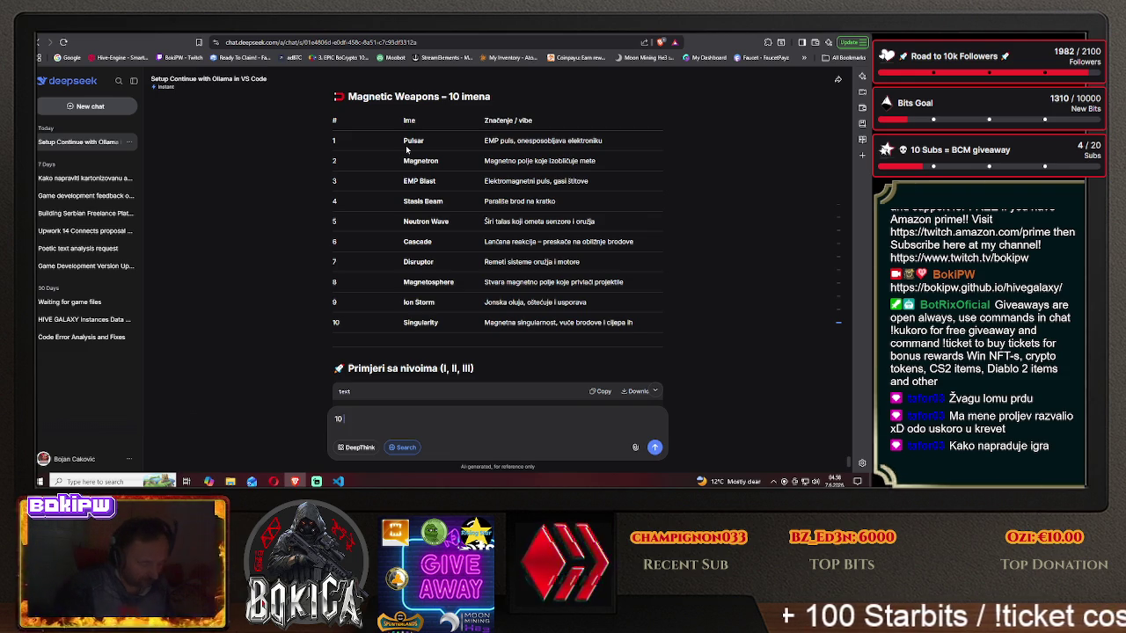
{"action": "type", "text": " explosive weapons"}
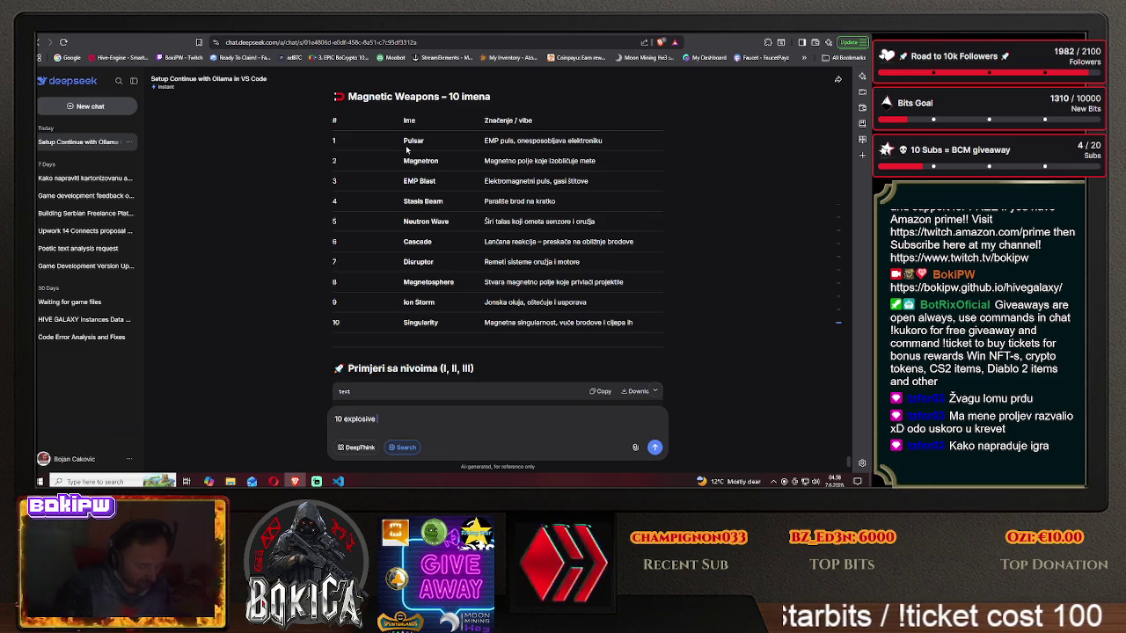
- Send '10 explosive weapons' to get Explosive weapons from Devastator through Apocalypse
{"action": "key", "text": "Return"}
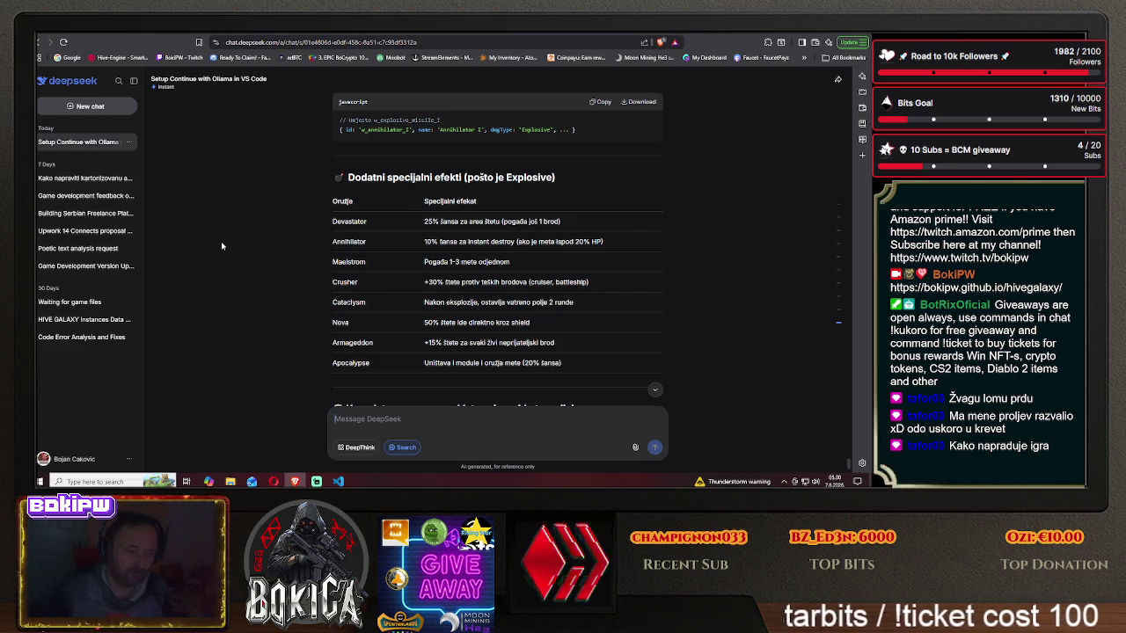
{"action": "scroll", "coordinate": [222, 246], "scroll_direction": "down", "scroll_amount": 1}
{"action": "scroll", "coordinate": [222, 246], "scroll_direction": "down", "scroll_amount": 3}
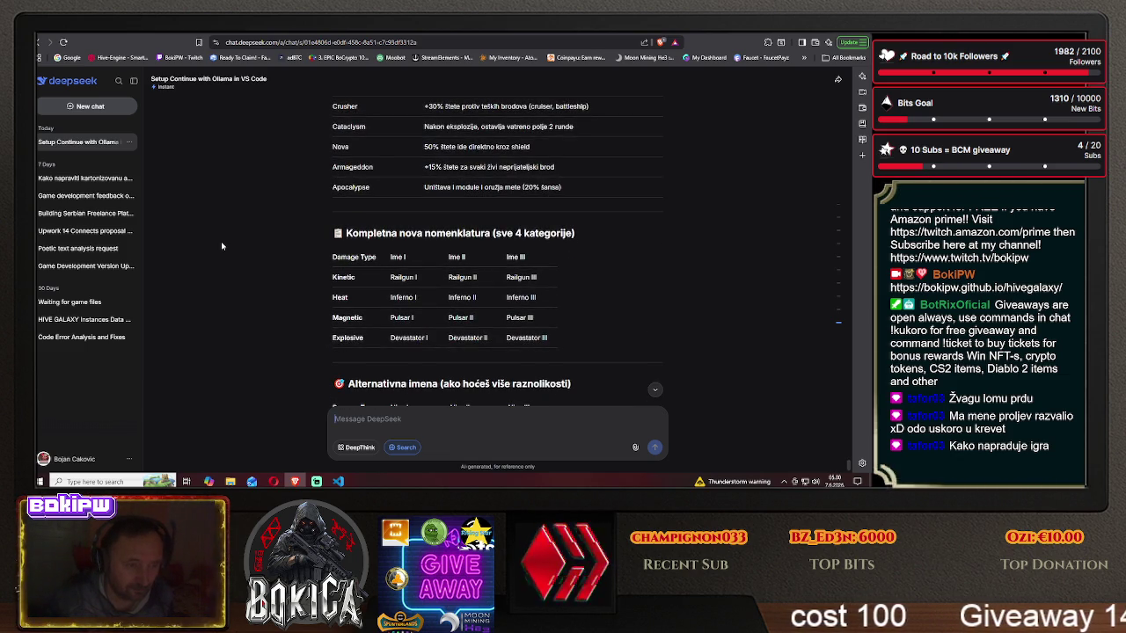
{"action": "scroll", "coordinate": [222, 246], "scroll_direction": "down", "scroll_amount": 1}
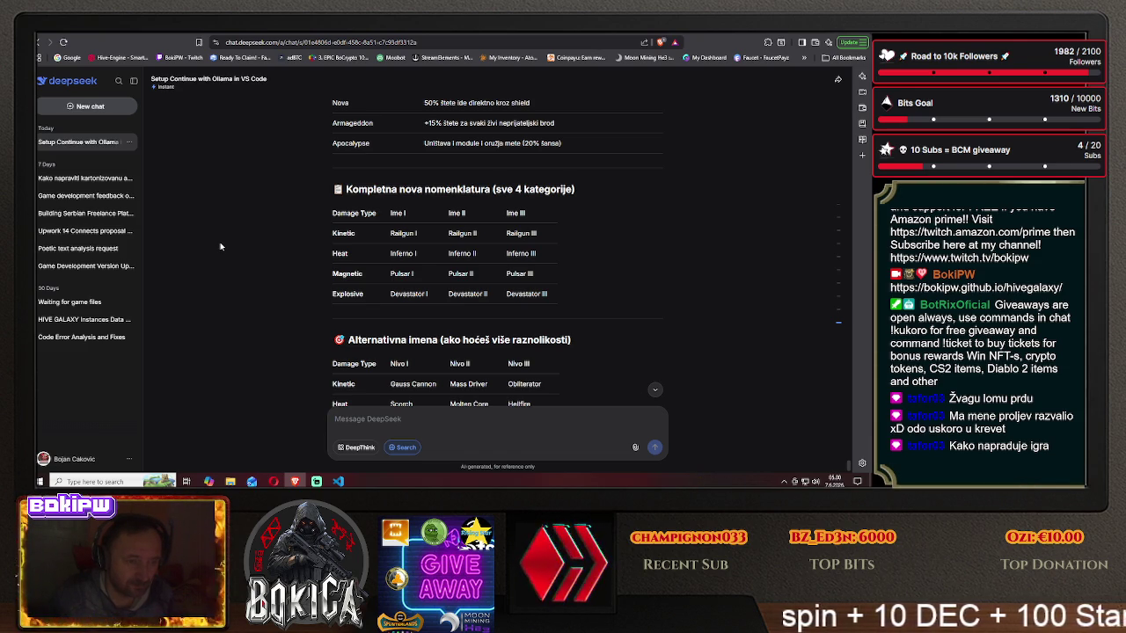
{"action": "scroll", "coordinate": [220, 247], "scroll_direction": "down", "scroll_amount": 2}
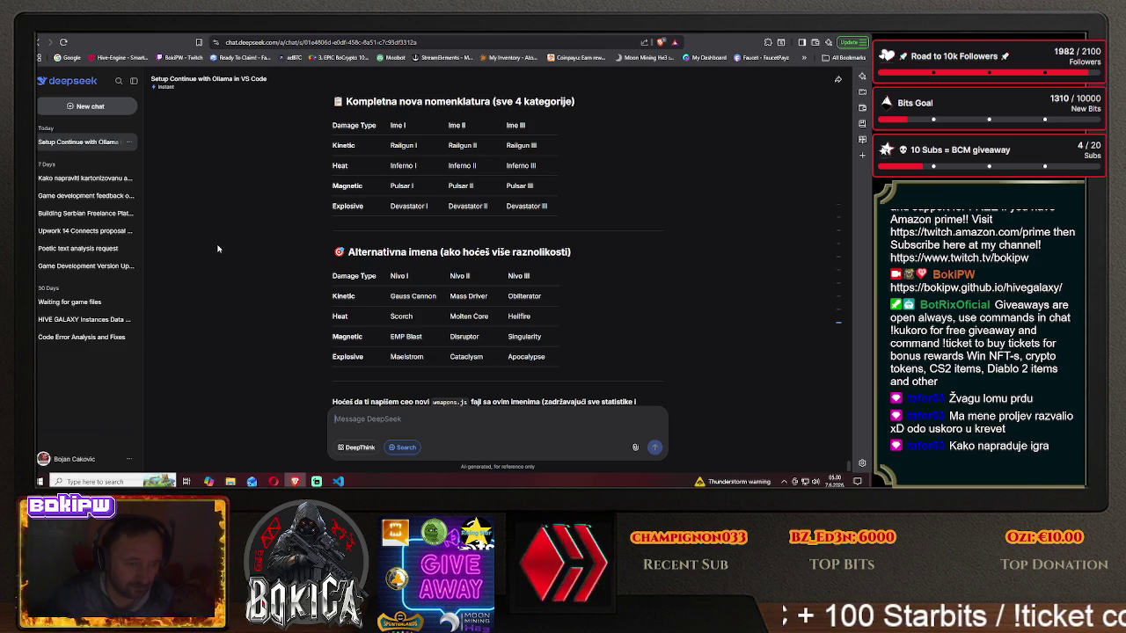
{"action": "scroll", "coordinate": [218, 248], "scroll_direction": "down", "scroll_amount": 1}
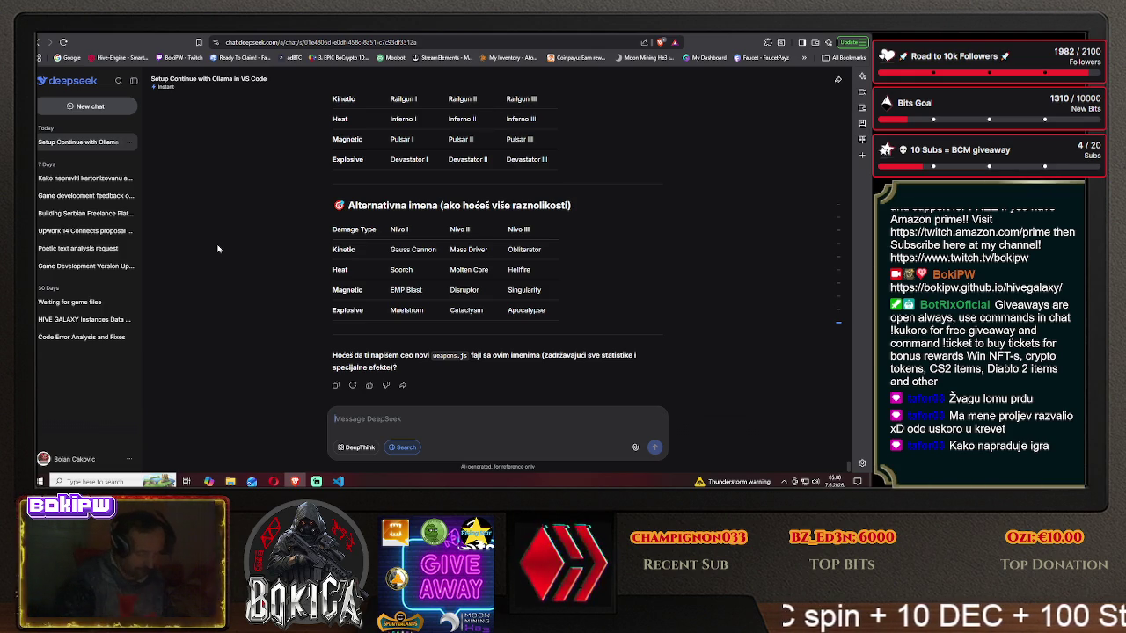
{"action": "type", "text": "kak oće ti specija"}
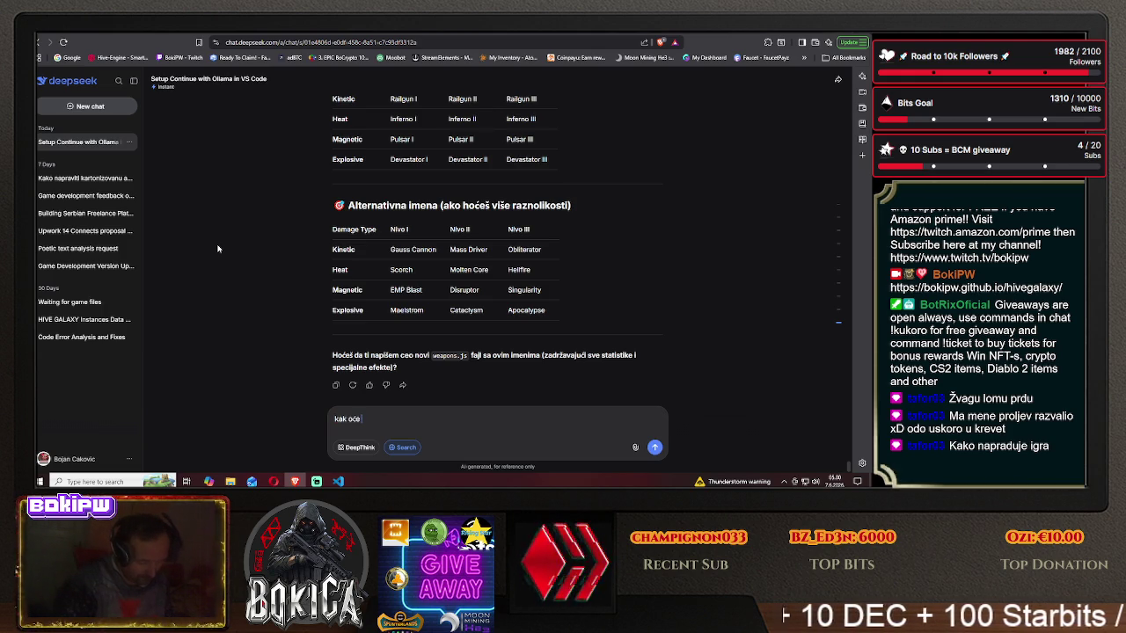
{"action": "type", "text": "lni efekti raditi u moj"}
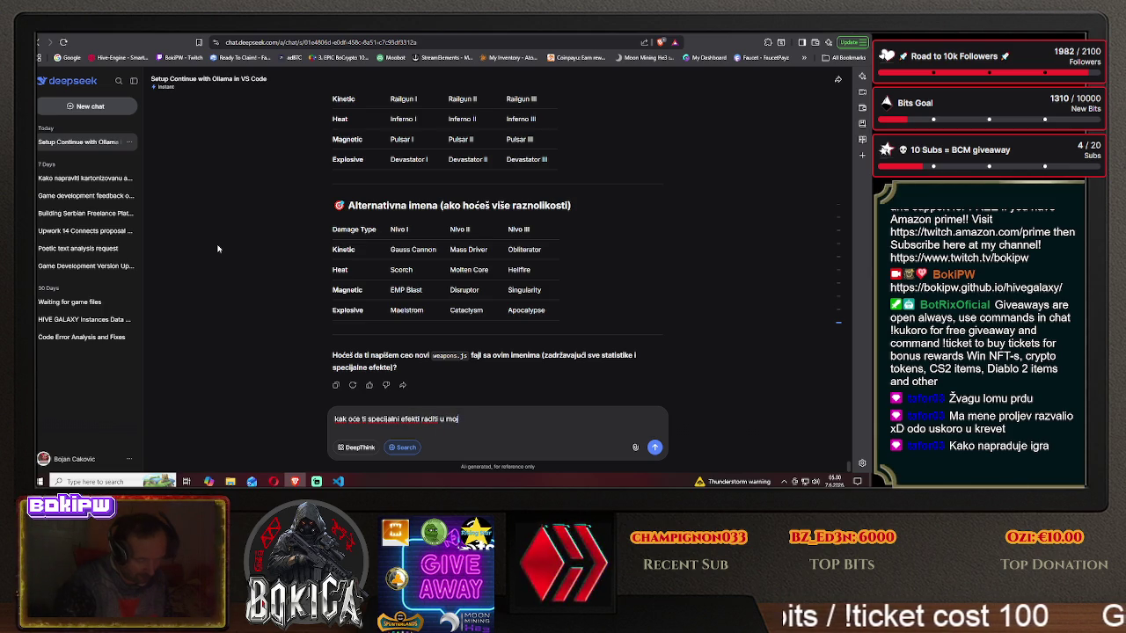
{"action": "type", "text": "oj igri"}
- Ask 'kak oće ti specijalni efekti raditi u mojoj igri' and read the effect code snippets
{"action": "key", "text": "Return"}
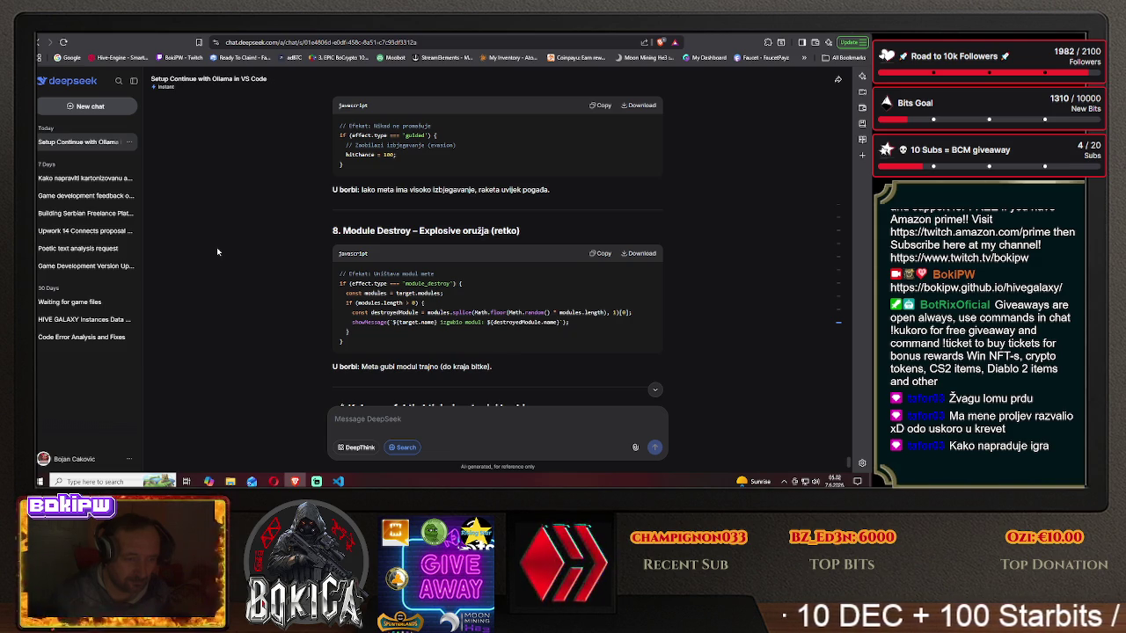
{"action": "scroll", "coordinate": [216, 247], "scroll_direction": "down", "scroll_amount": 2}
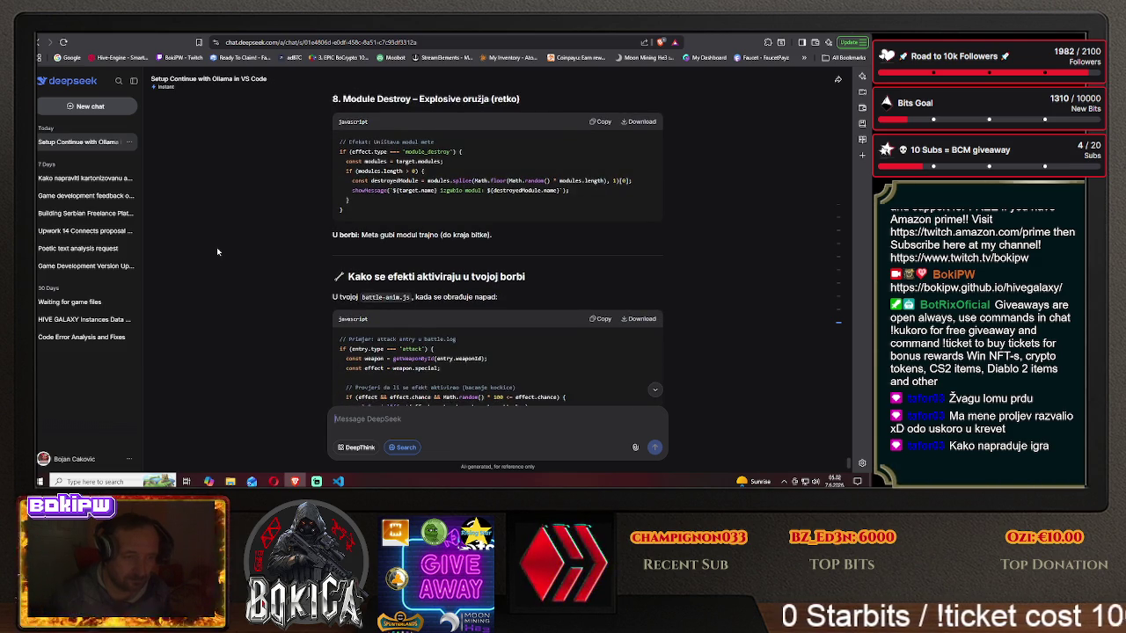
- Read down to the implementation status table, then switch to the Hive Galaxy Blueprints page
{"action": "scroll", "coordinate": [216, 248], "scroll_direction": "down", "scroll_amount": 2}
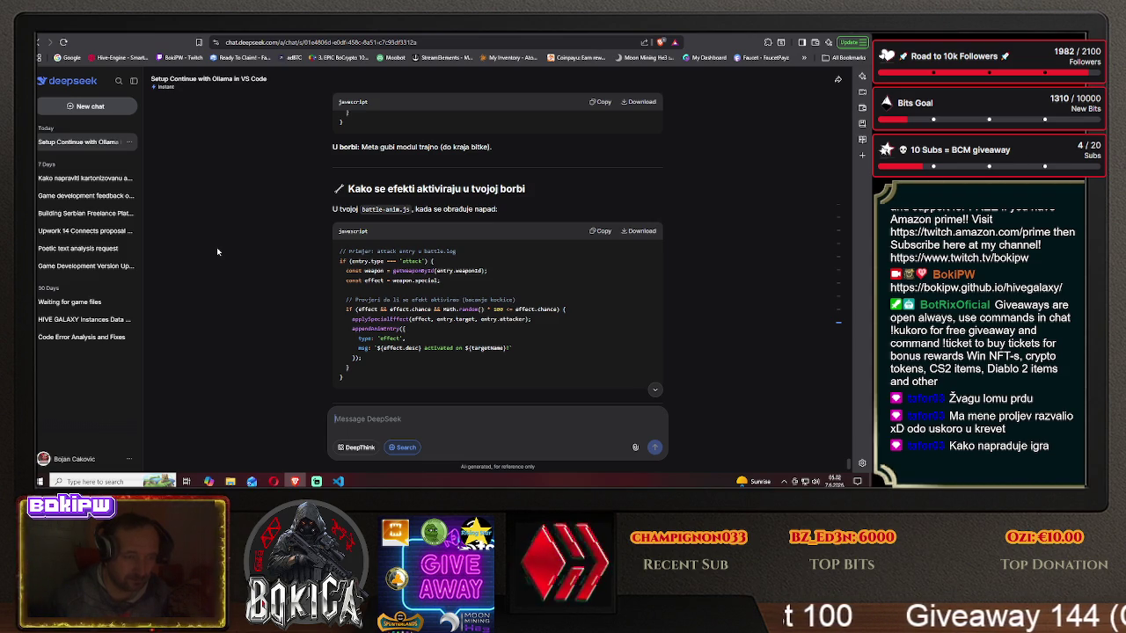
{"action": "scroll", "coordinate": [217, 247], "scroll_direction": "down", "scroll_amount": 1}
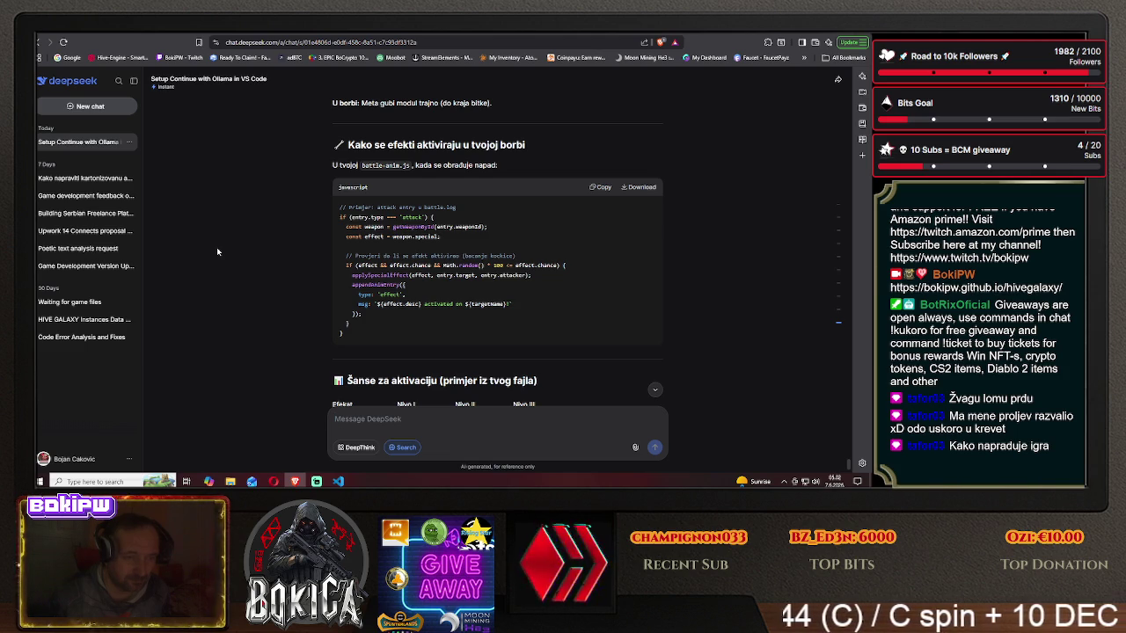
{"action": "scroll", "coordinate": [217, 247], "scroll_direction": "down", "scroll_amount": 3}
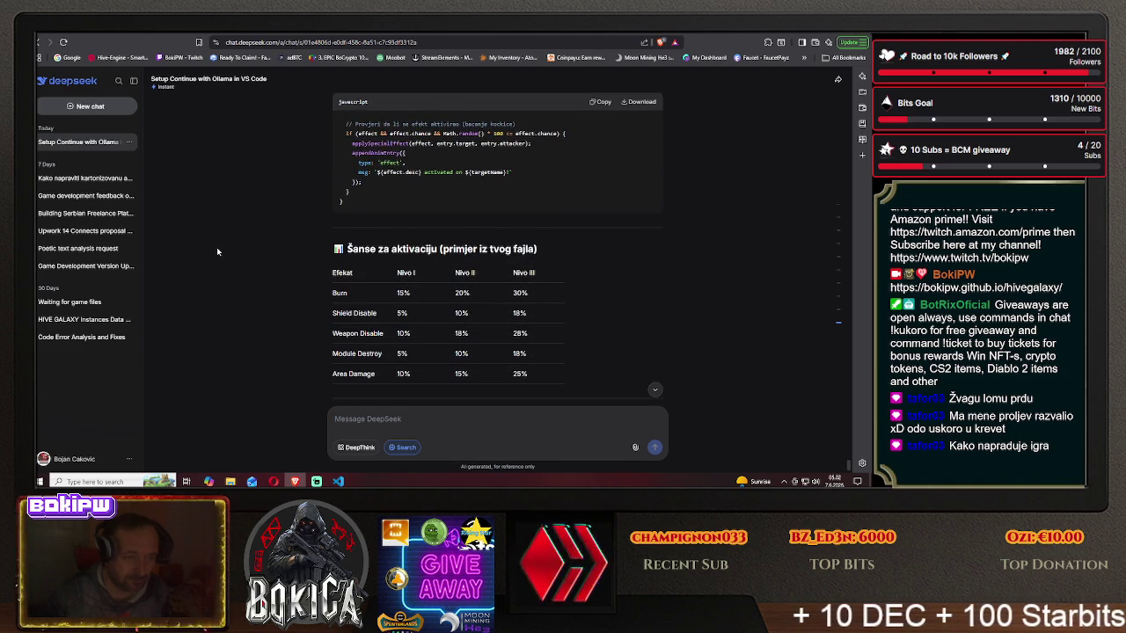
{"action": "scroll", "coordinate": [216, 247], "scroll_direction": "down", "scroll_amount": 2}
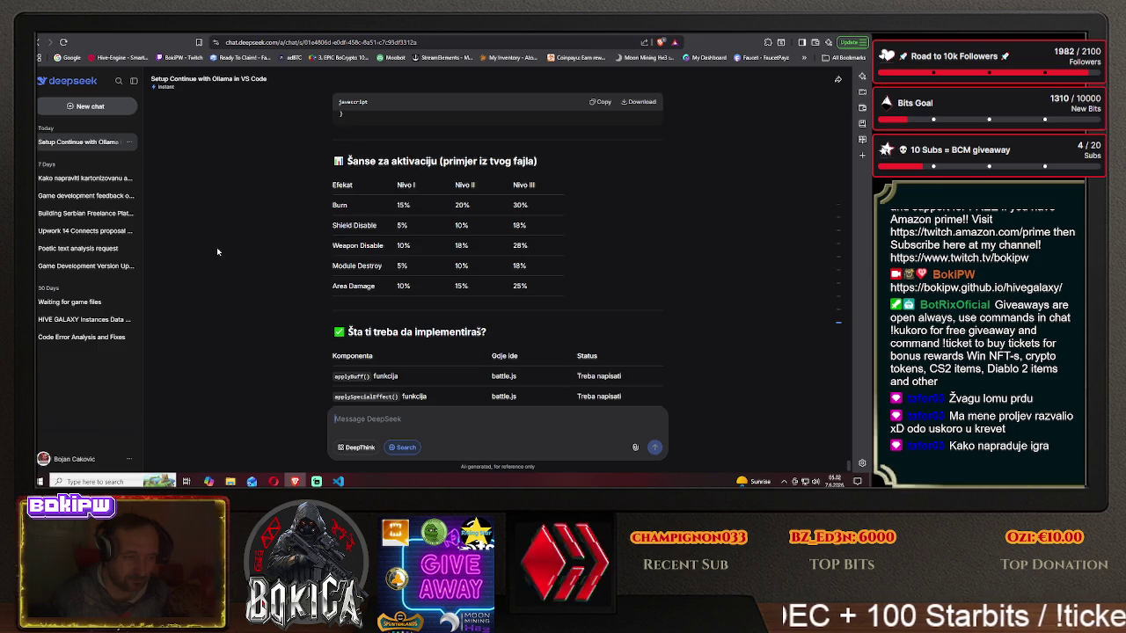
{"action": "scroll", "coordinate": [216, 247], "scroll_direction": "down", "scroll_amount": 2}
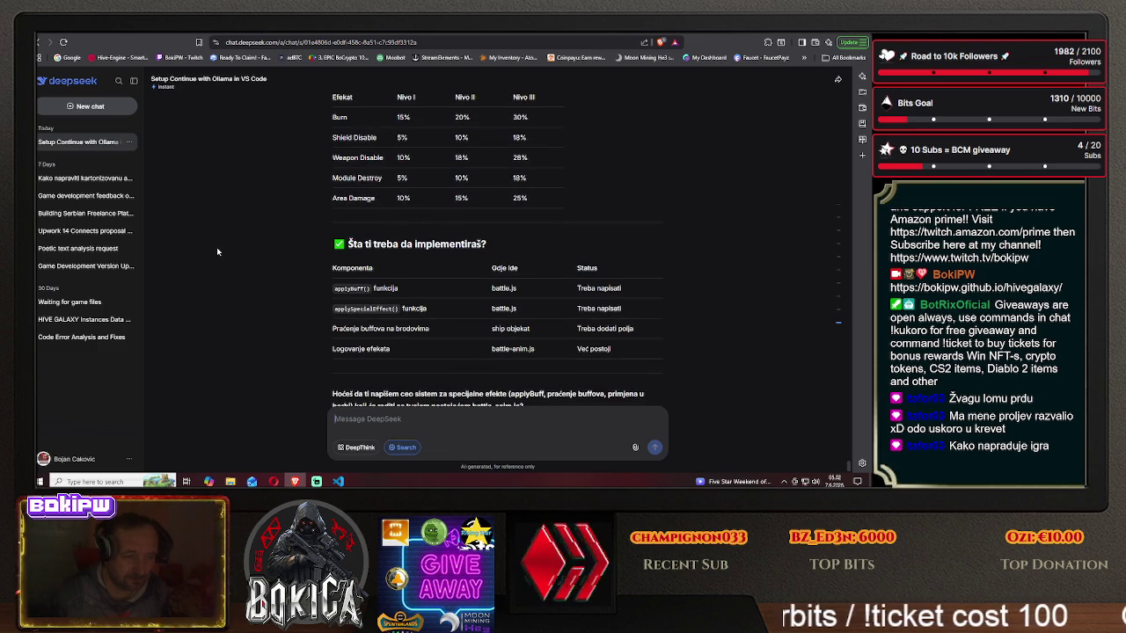
{"action": "scroll", "coordinate": [216, 247], "scroll_direction": "down", "scroll_amount": 1}
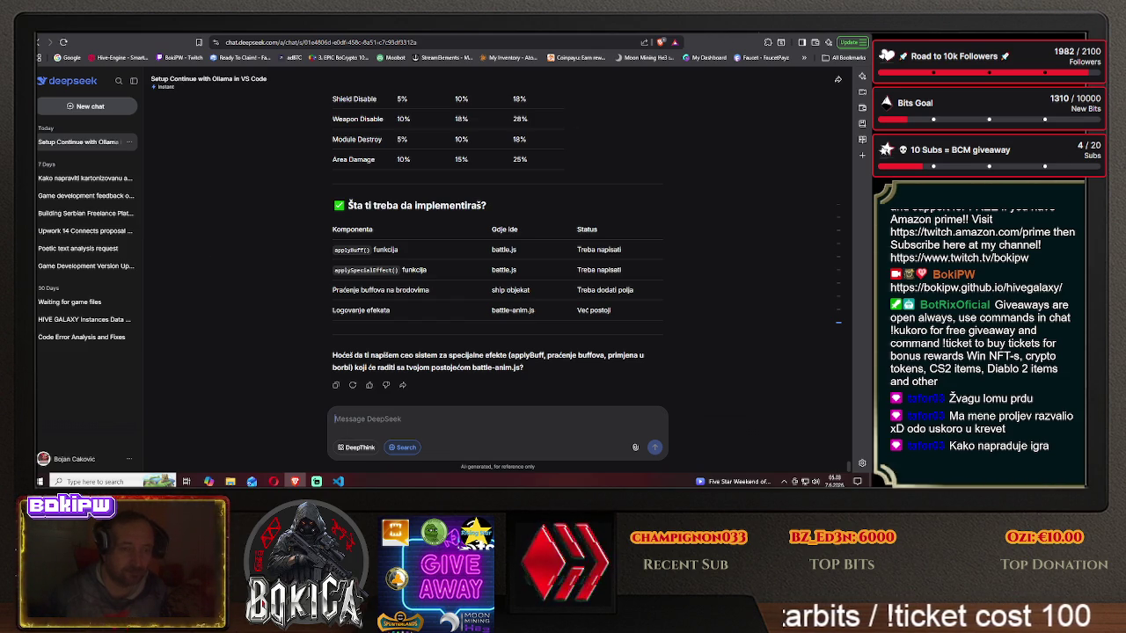
{"action": "left_click", "coordinate": [730, 27]}
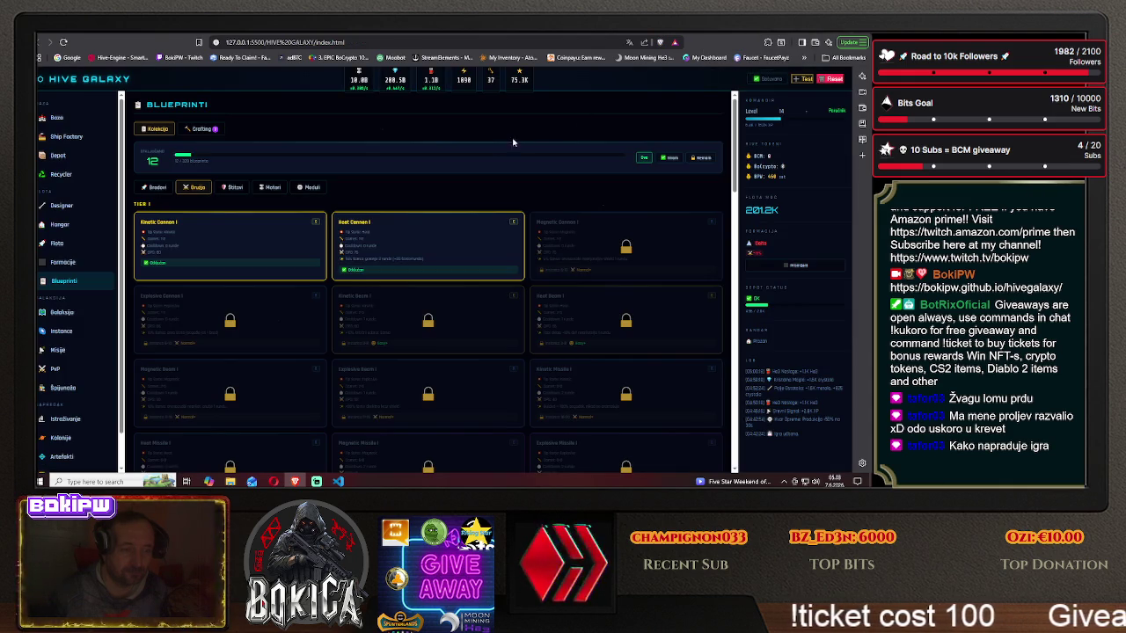
- Reload Hive Galaxy and check the base: HQ level 12, Metal and Crystal Rudnik level 11
{"action": "key", "text": "F5"}
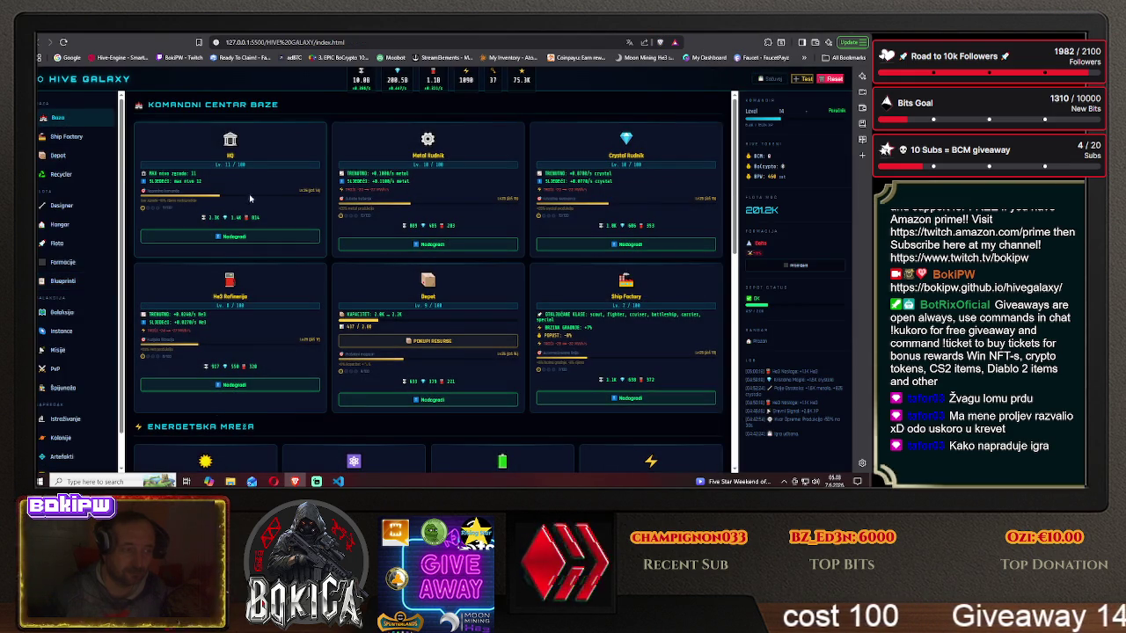
{"action": "scroll", "coordinate": [335, 300], "scroll_direction": "down", "scroll_amount": 3}
{"action": "scroll", "coordinate": [335, 301], "scroll_direction": "down", "scroll_amount": 3}
{"action": "scroll", "coordinate": [334, 299], "scroll_direction": "up", "scroll_amount": 5}
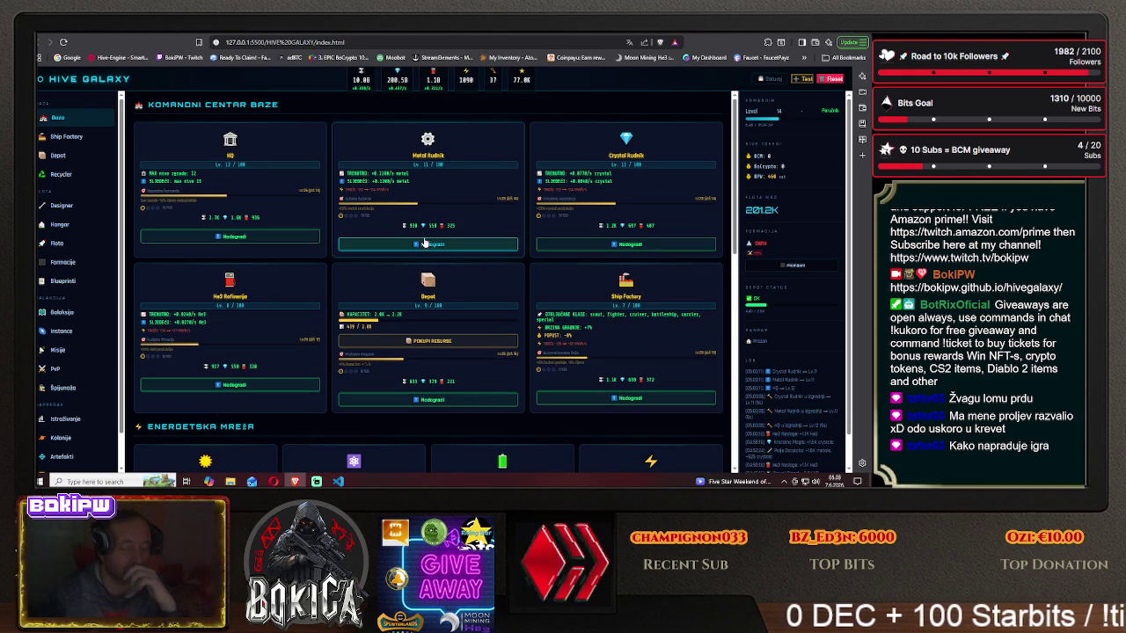
- Pass through krtools to the Claude ARMOR_RESISTANCE answer, then go back to DeepSeek
{"action": "left_click", "coordinate": [708, 35]}
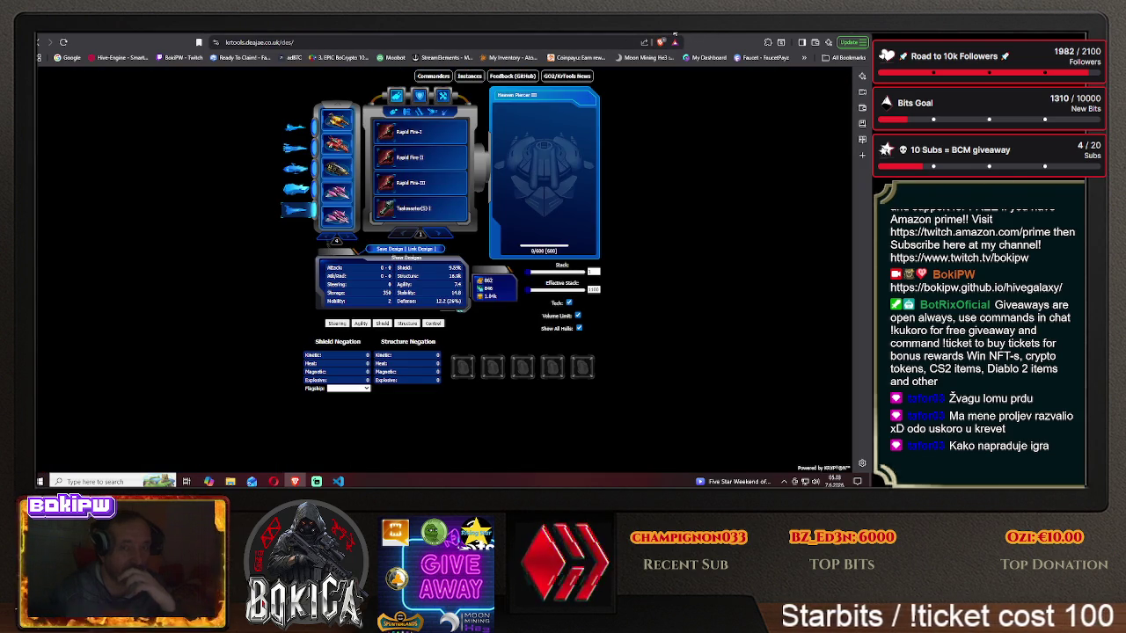
{"action": "left_click", "coordinate": [689, 37]}
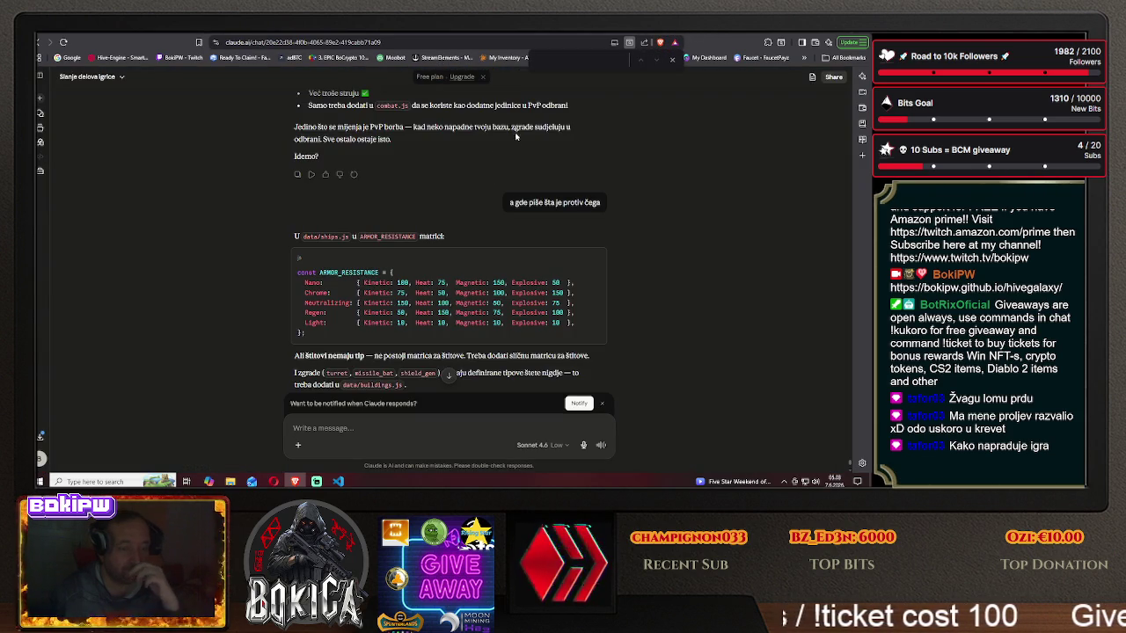
{"action": "left_click", "coordinate": [422, 33]}
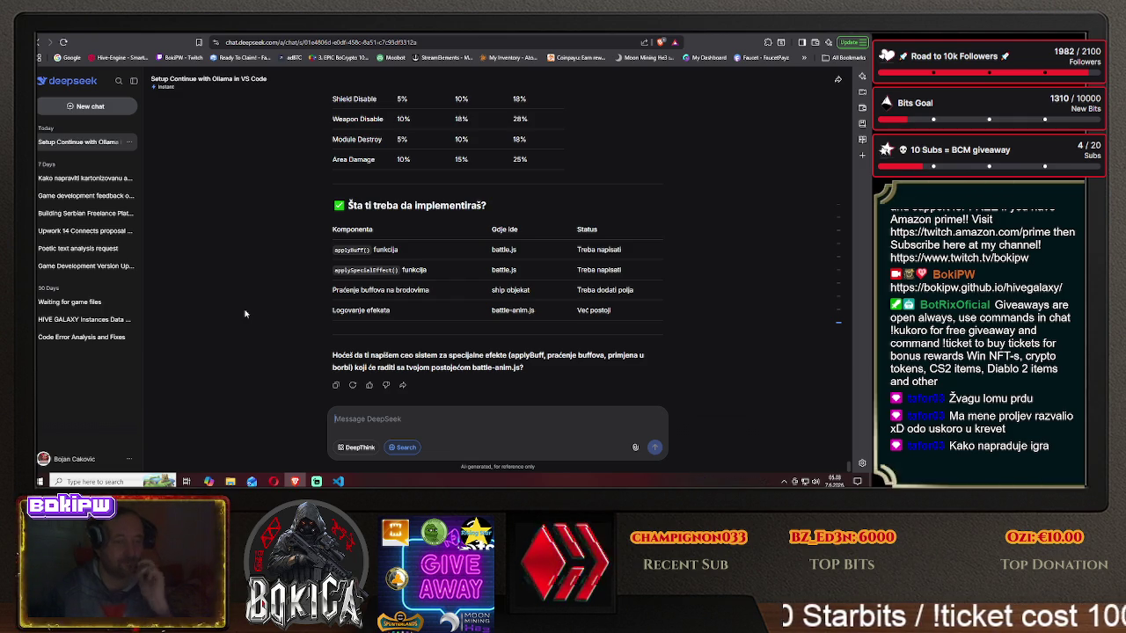
- Send DeepSeek the question 'zar to nebi trebalo da stoji u data weapons'
{"action": "type", "text": "ž"}
{"action": "key", "text": "BackSpace"}
{"action": "type", "text": "zar"}
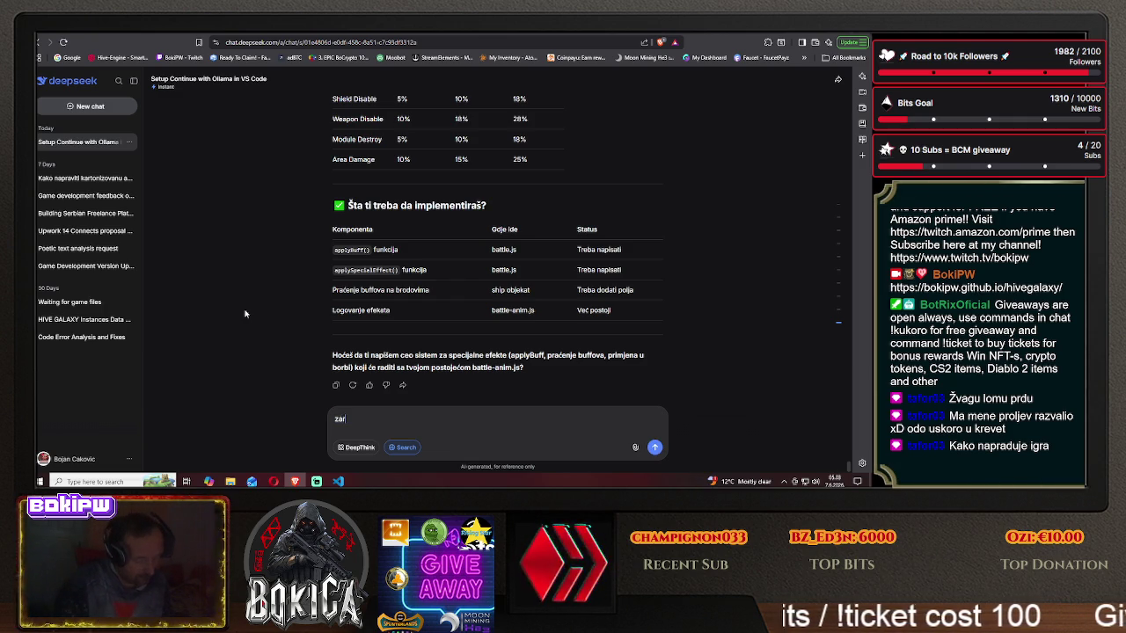
{"action": "type", "text": " to nebi trebalo da sto"}
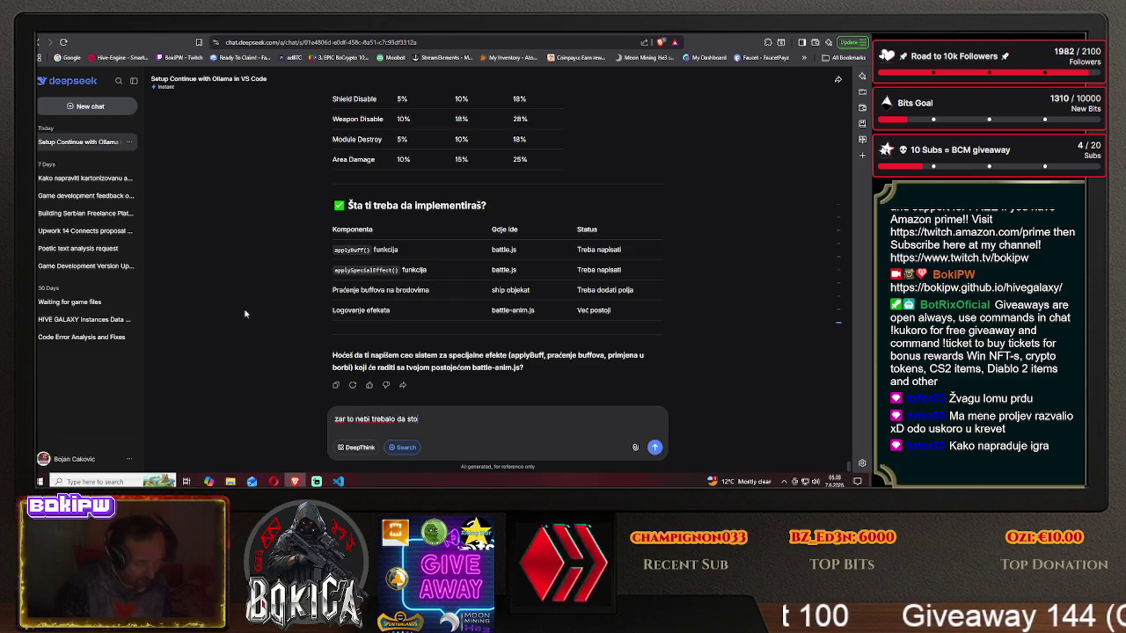
{"action": "type", "text": "ji u data wa"}
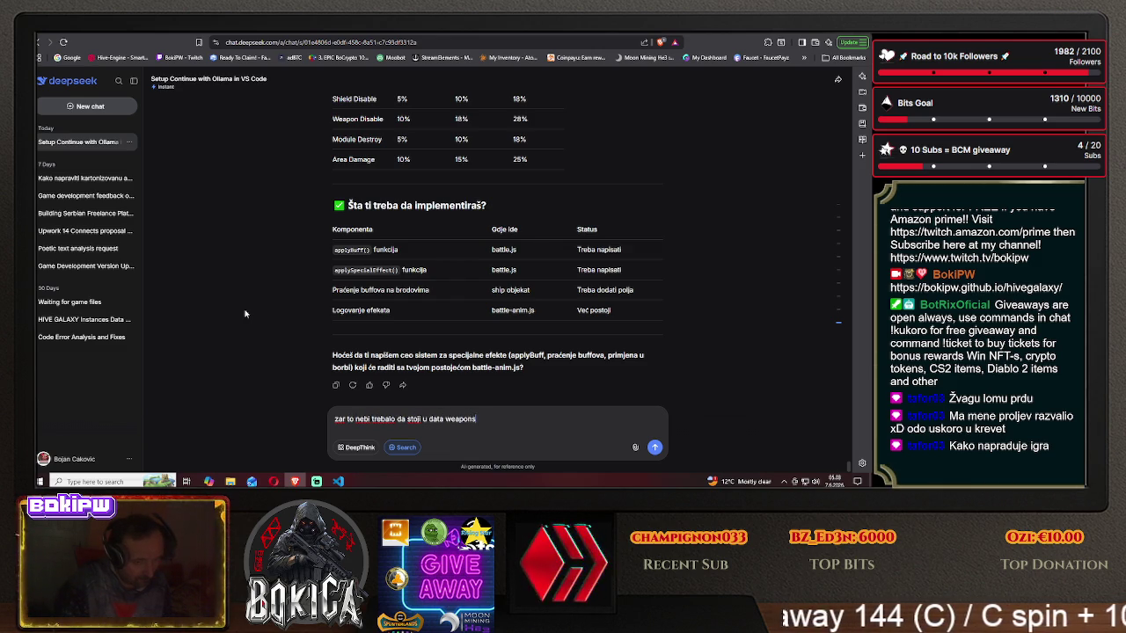
{"action": "key", "text": "Return"}
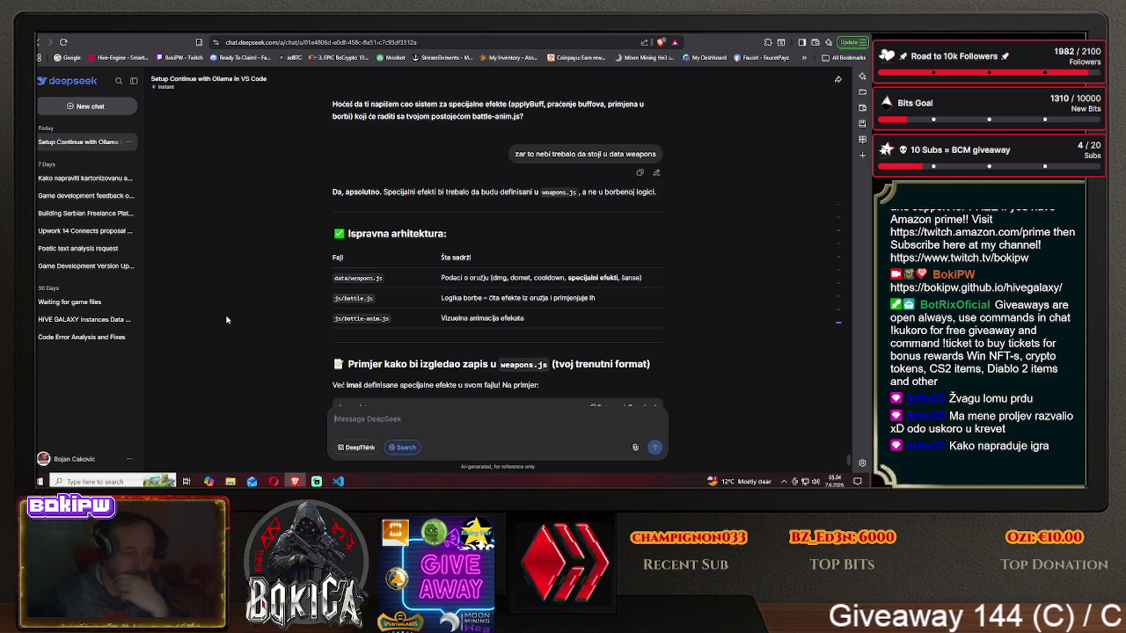
- Read the reply: weapons.js already defines the special fields; only battle.js logic is needed
{"action": "scroll", "coordinate": [226, 319], "scroll_direction": "down", "scroll_amount": 1}
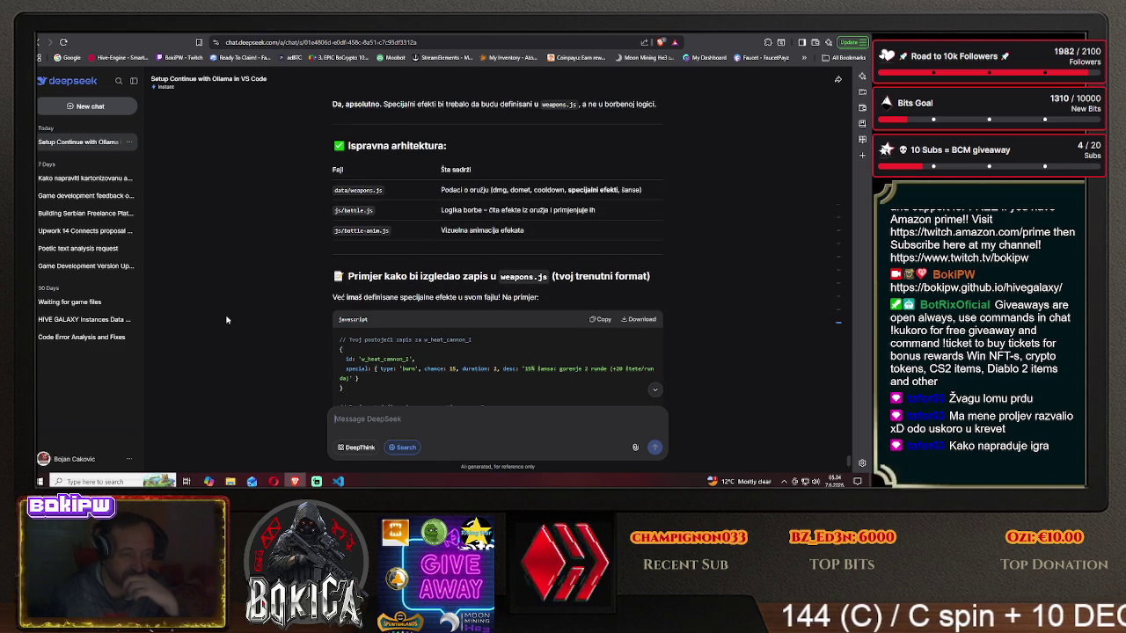
{"action": "scroll", "coordinate": [226, 319], "scroll_direction": "down", "scroll_amount": 1}
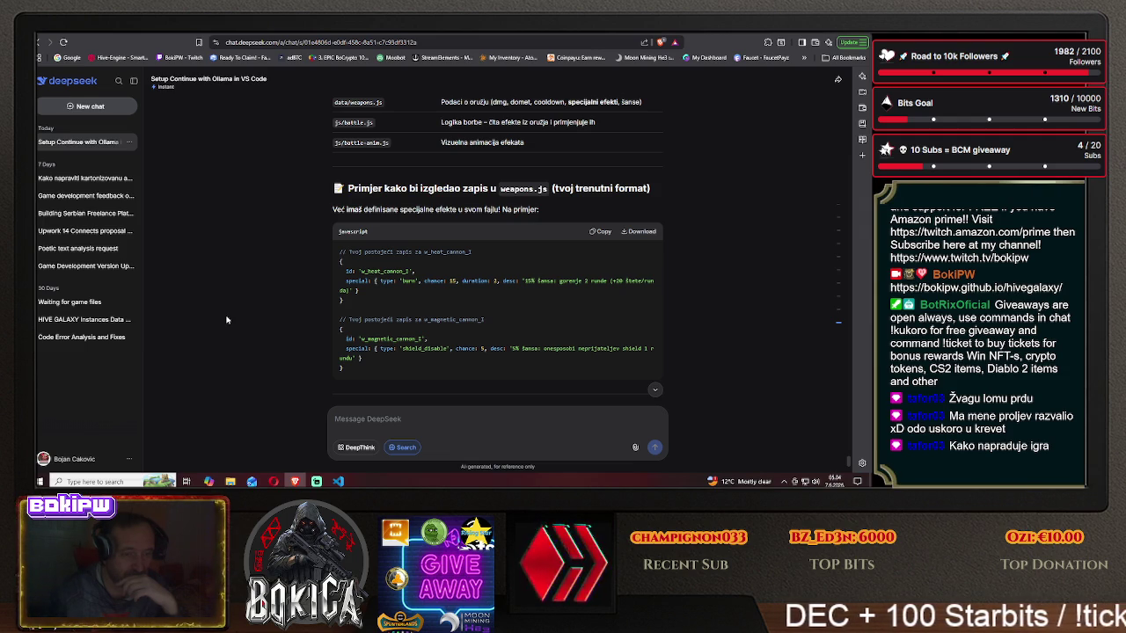
{"action": "scroll", "coordinate": [226, 319], "scroll_direction": "down", "scroll_amount": 2}
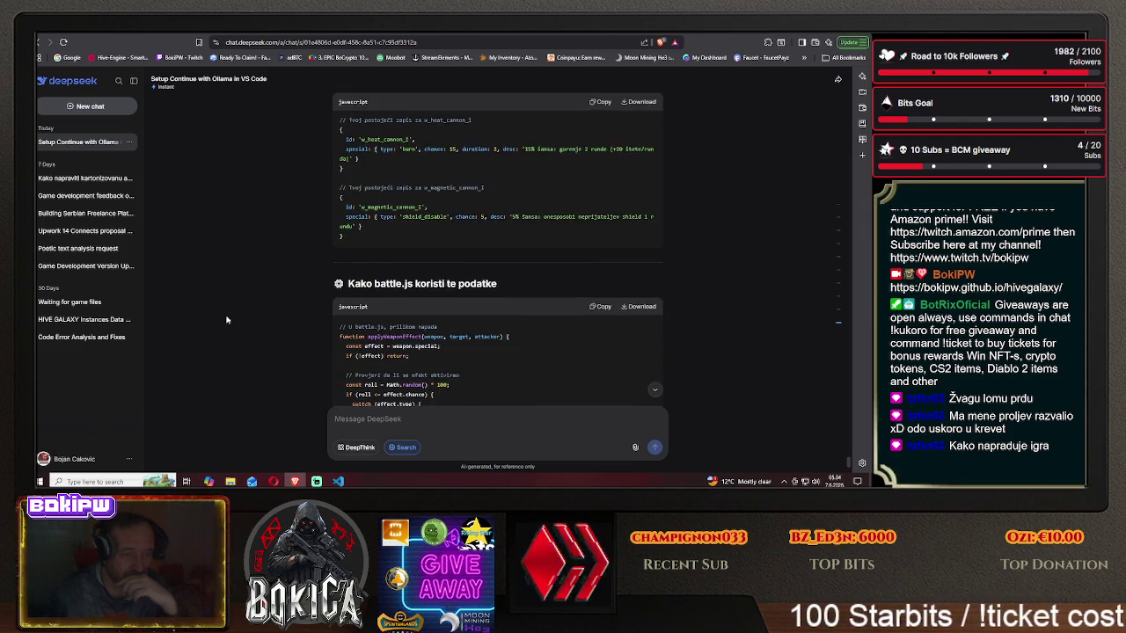
{"action": "scroll", "coordinate": [226, 319], "scroll_direction": "down", "scroll_amount": 1}
{"action": "scroll", "coordinate": [226, 319], "scroll_direction": "down", "scroll_amount": 3}
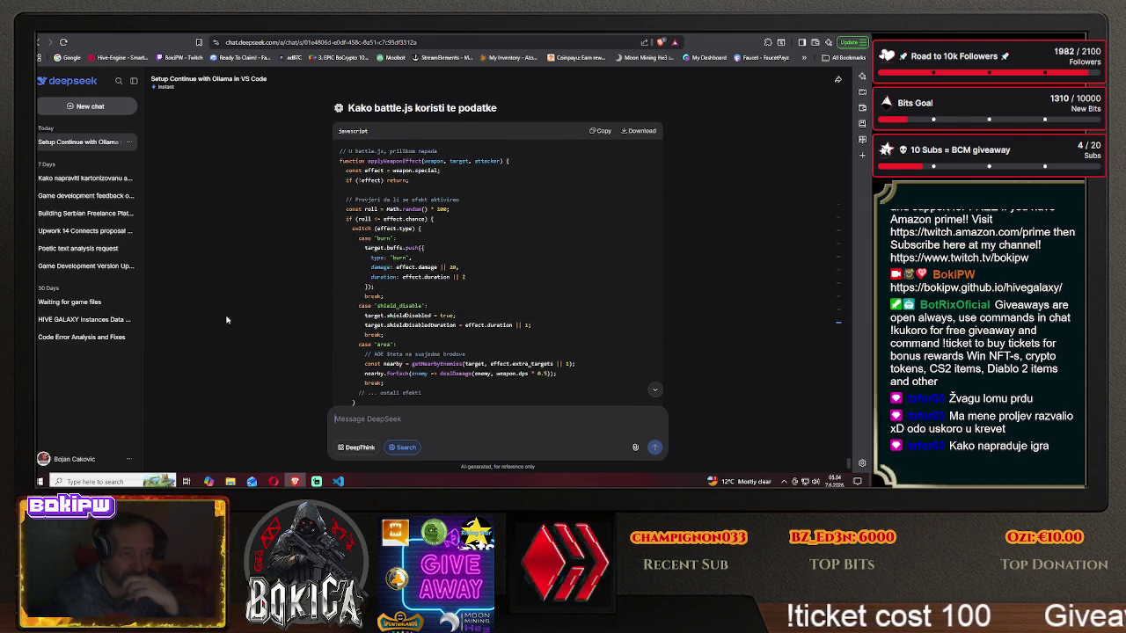
{"action": "scroll", "coordinate": [226, 319], "scroll_direction": "down", "scroll_amount": 5}
{"action": "scroll", "coordinate": [226, 319], "scroll_direction": "down", "scroll_amount": 1}
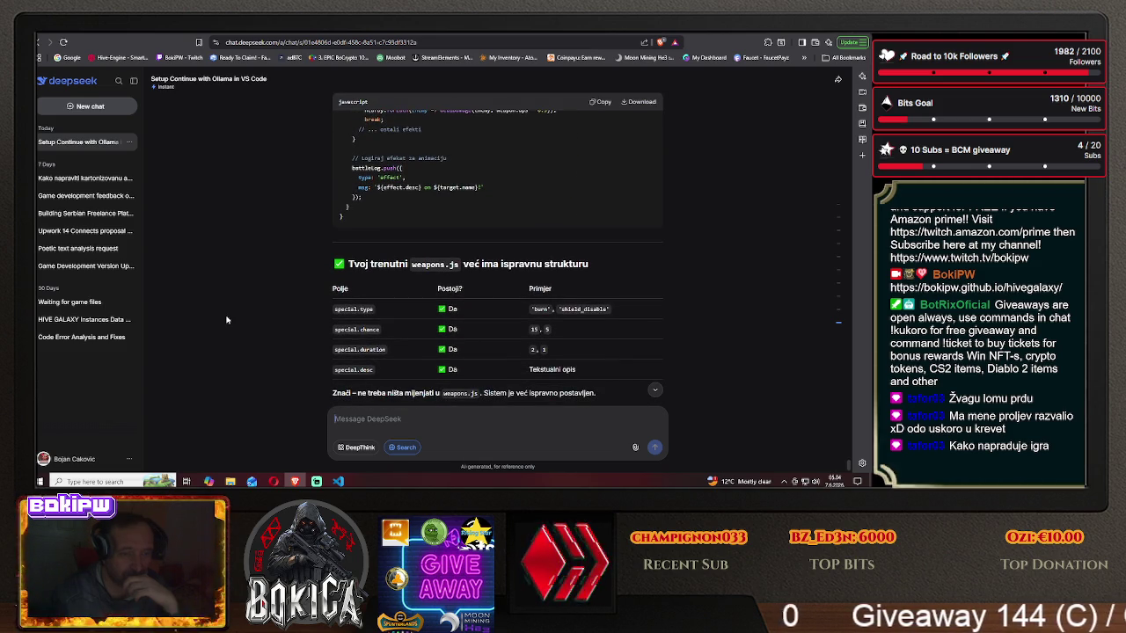
{"action": "scroll", "coordinate": [226, 319], "scroll_direction": "down", "scroll_amount": 1}
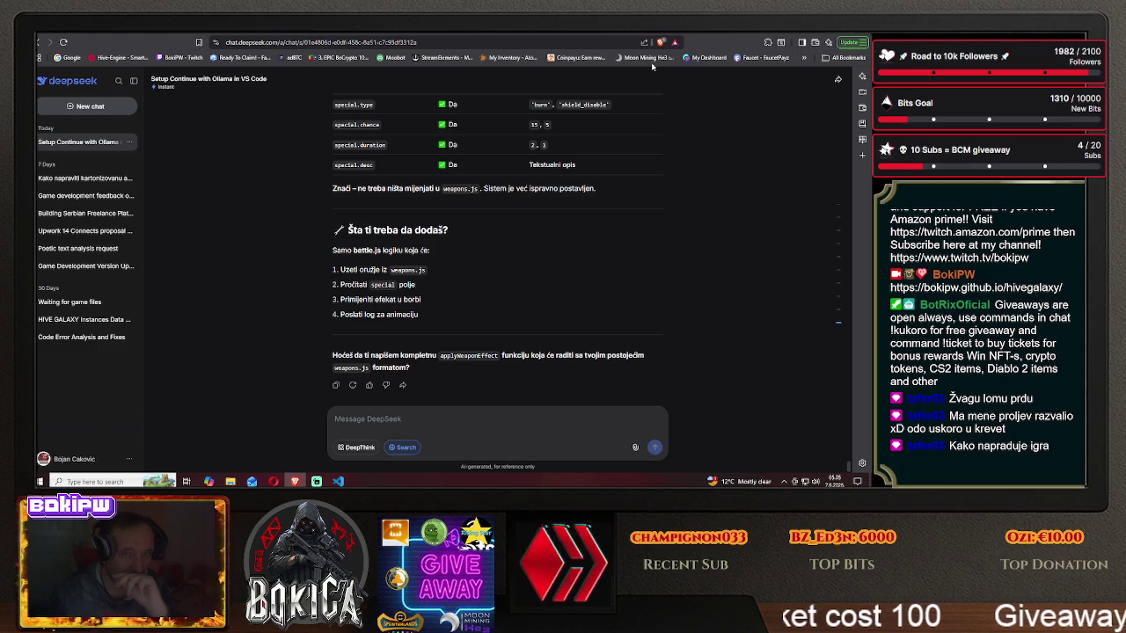
- Review the Tier I and Tier II weapon cards on Hive Galaxy's Blueprints page, then return to DeepSeek
{"action": "key", "text": "ctrl+Tab"}
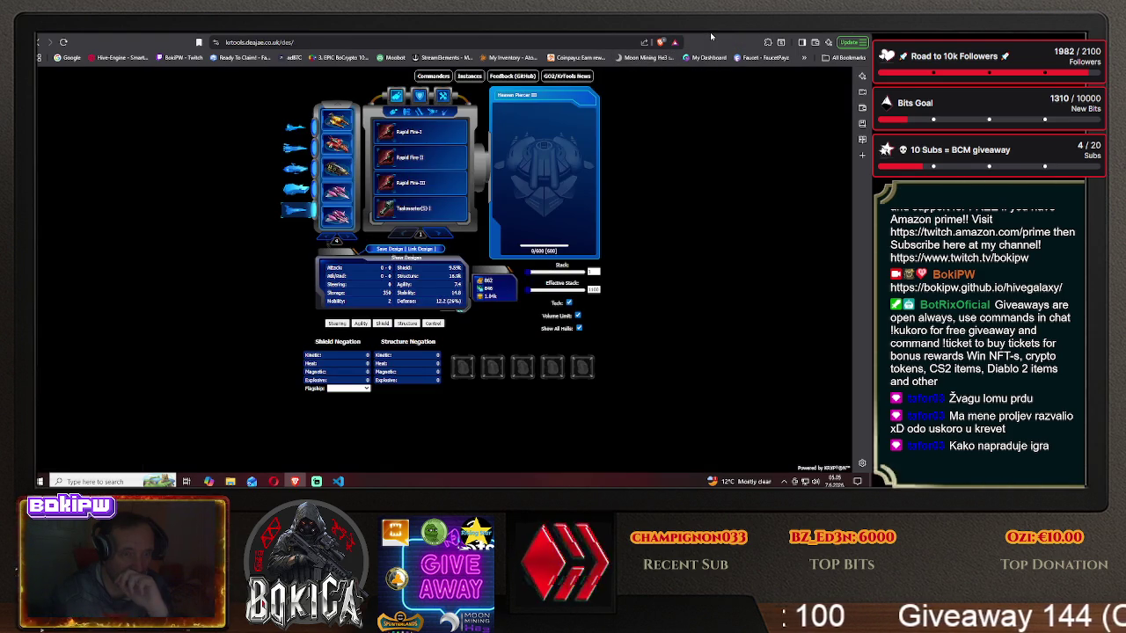
{"action": "key", "text": "ctrl+Tab"}
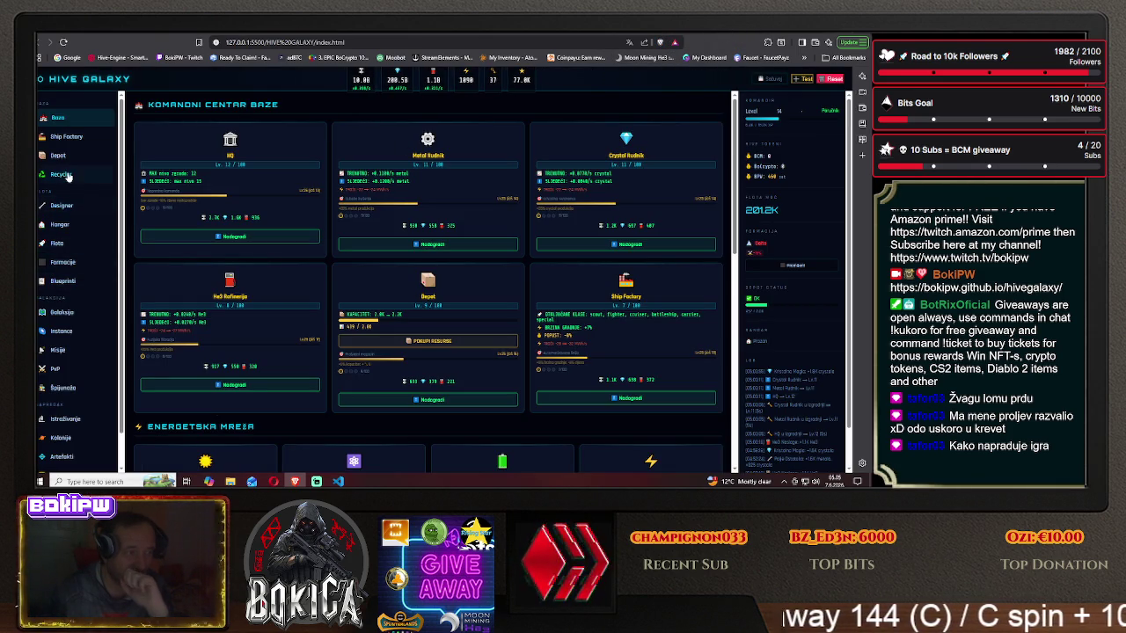
{"action": "left_click", "coordinate": [57, 282]}
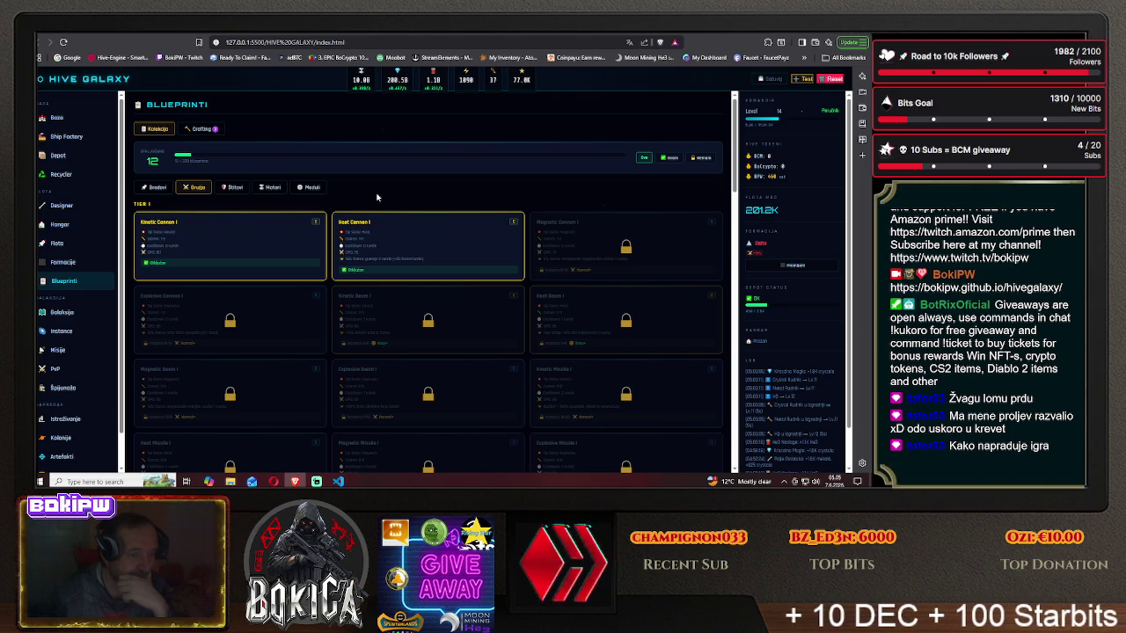
{"action": "scroll", "coordinate": [376, 197], "scroll_direction": "down", "scroll_amount": 3}
{"action": "scroll", "coordinate": [377, 197], "scroll_direction": "down", "scroll_amount": 3}
{"action": "scroll", "coordinate": [376, 197], "scroll_direction": "up", "scroll_amount": 6}
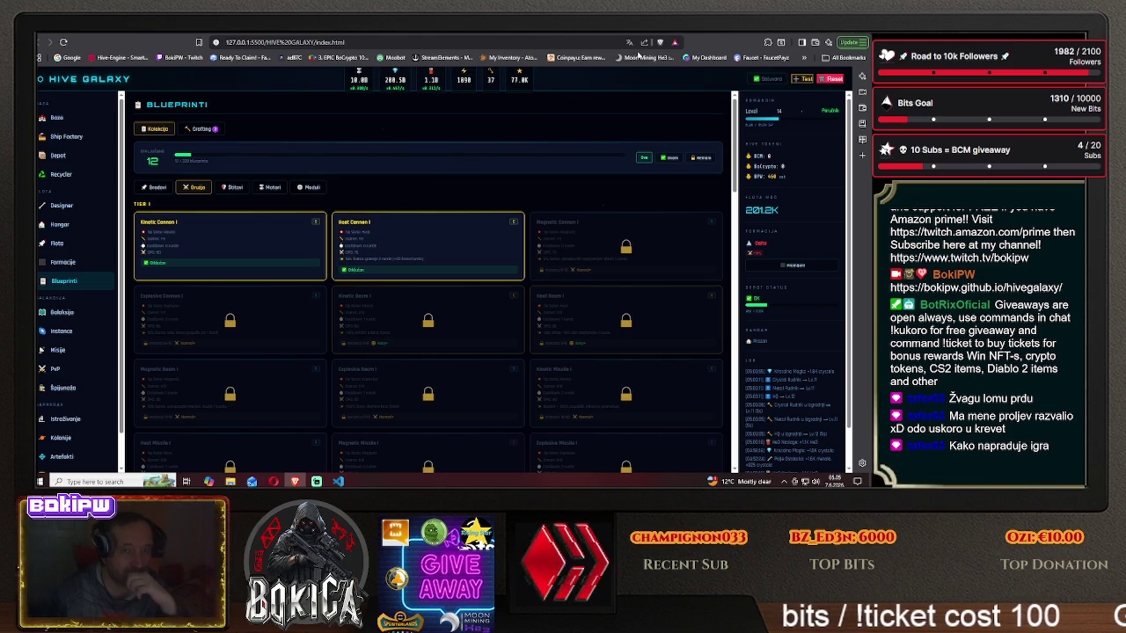
{"action": "left_click", "coordinate": [422, 34]}
- Send DeepSeek the request 'hoću prvo da preuredim oružja' to rework the weapons first
{"action": "type", "text": "hoću"}
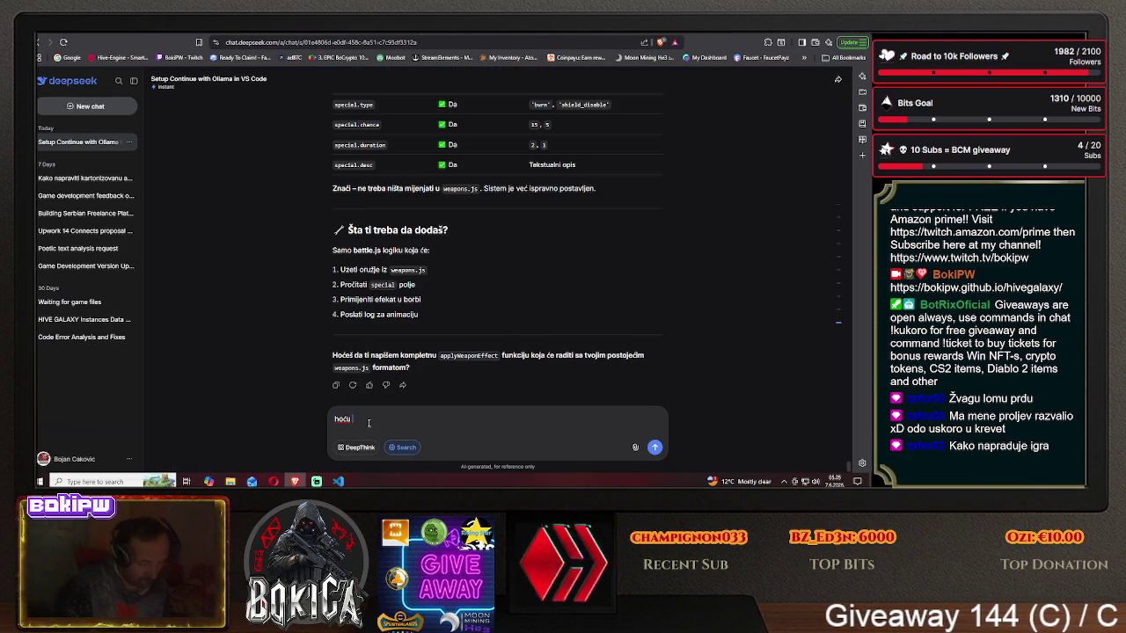
{"action": "type", "text": "prvo da"}
{"action": "type", "text": " preuredim oru"}
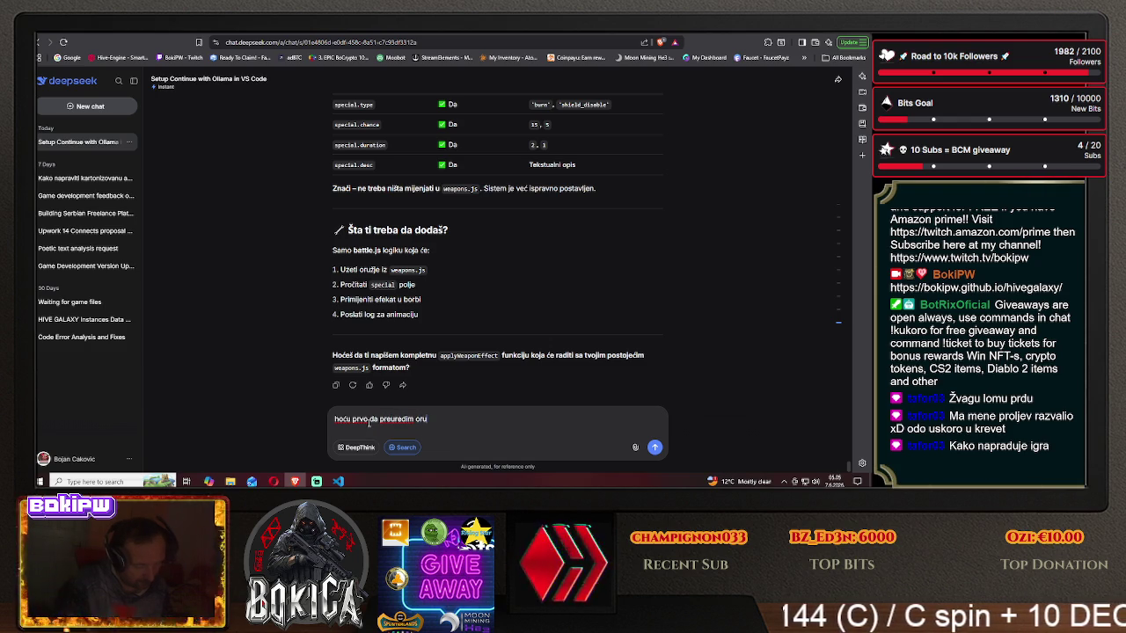
{"action": "type", "text": "žja"}
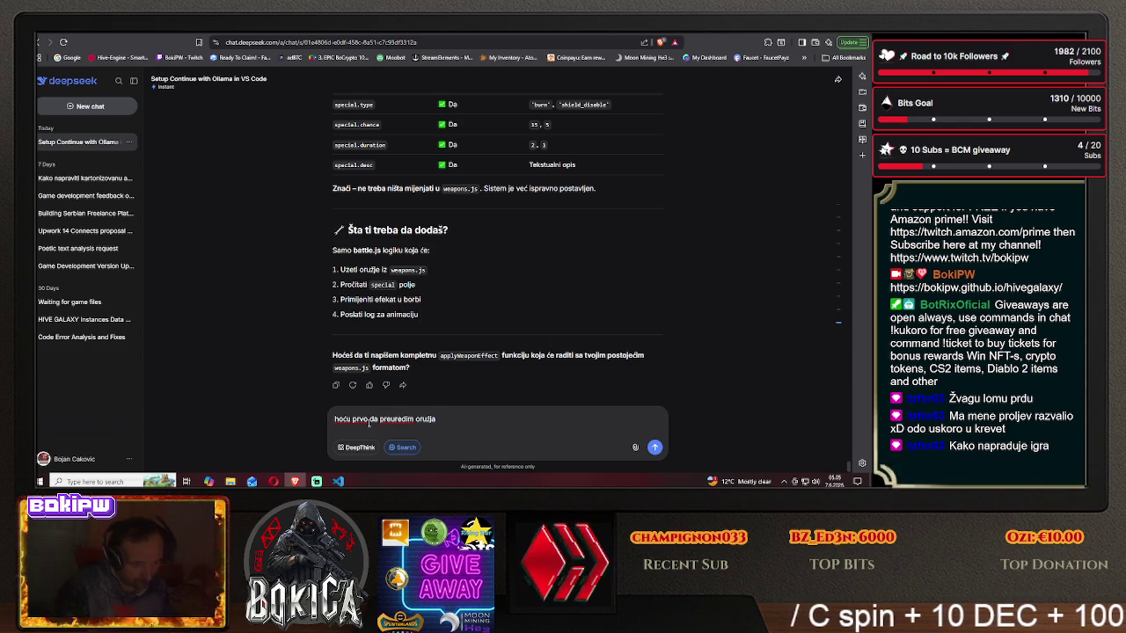
{"action": "key", "text": "Return"}
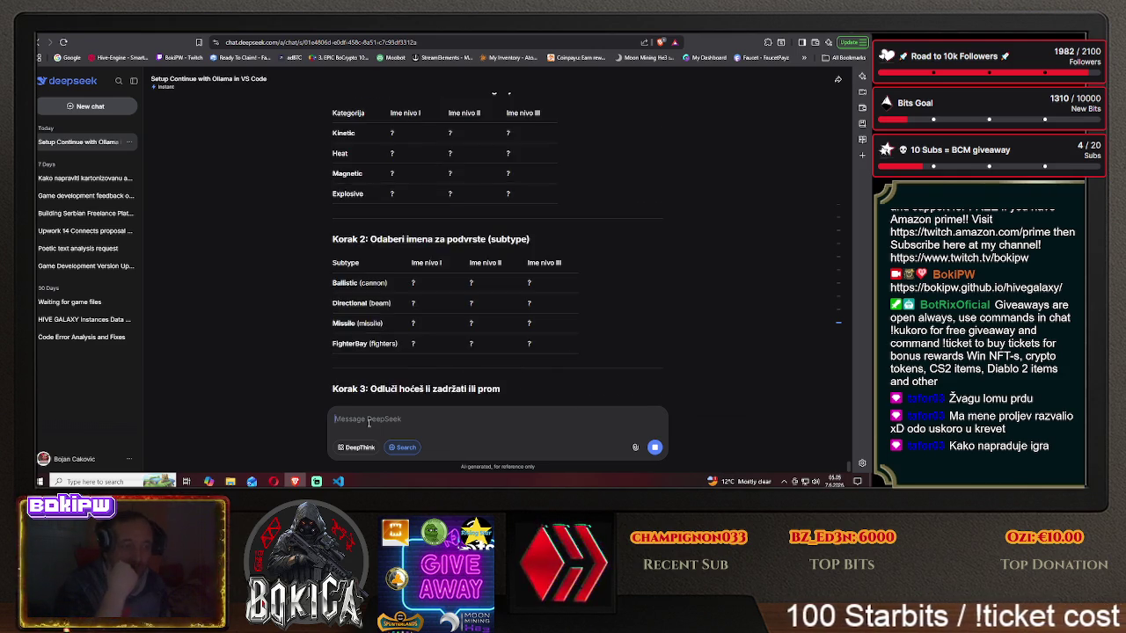
- Read through DeepSeek's weapon-name and subtype tables, then switch to the Twitch channel tab
{"action": "scroll", "coordinate": [268, 389], "scroll_direction": "up", "scroll_amount": 3}
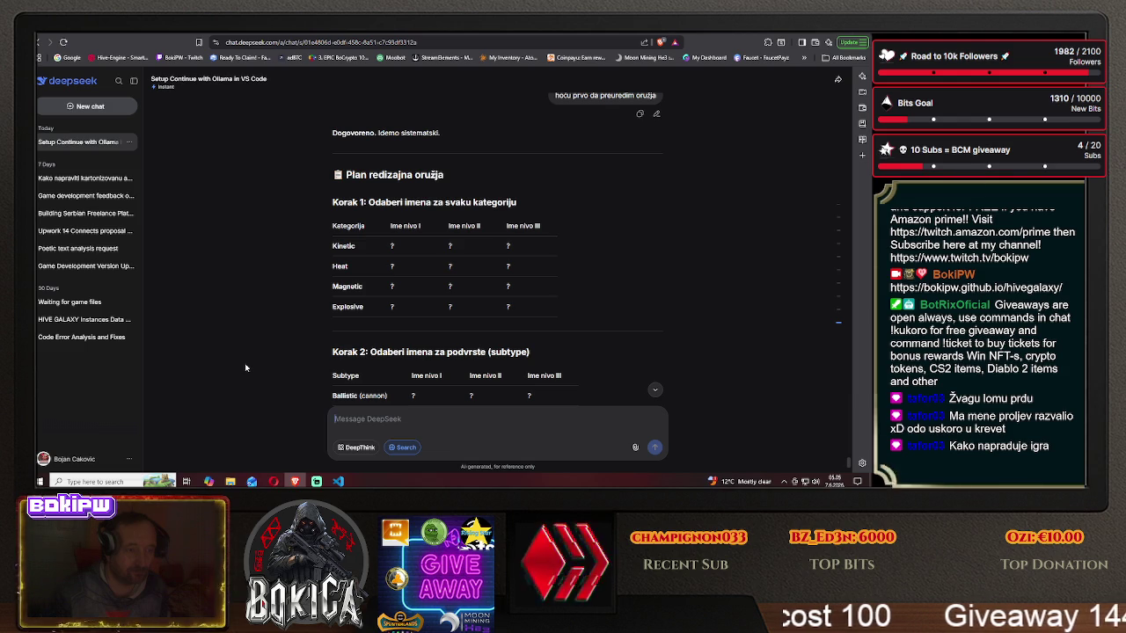
{"action": "scroll", "coordinate": [246, 368], "scroll_direction": "down", "scroll_amount": 2}
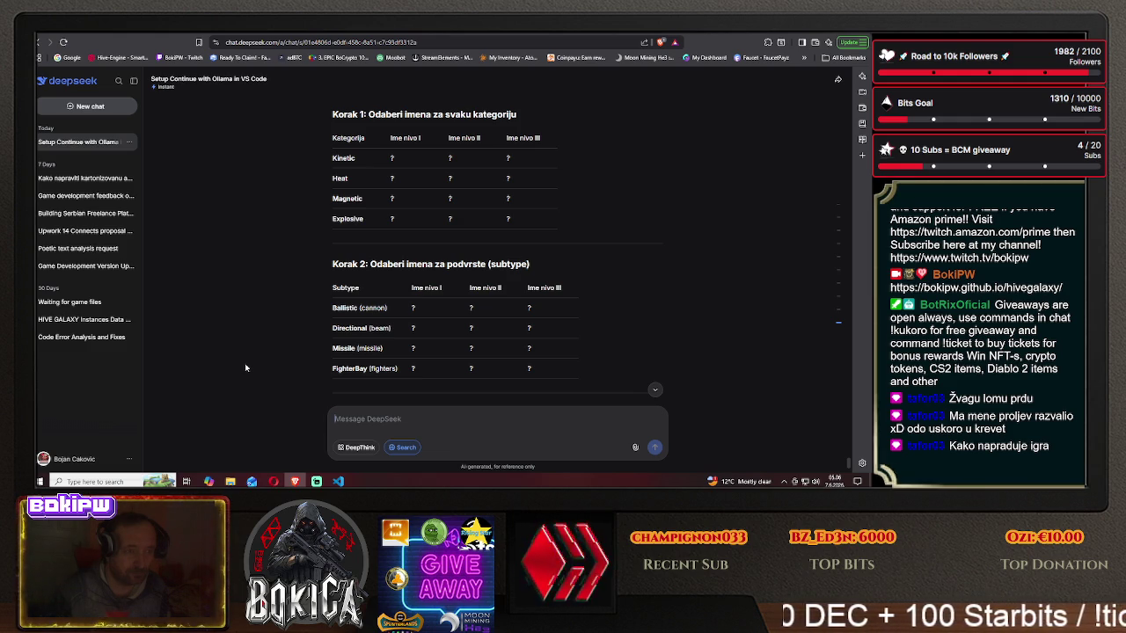
{"action": "scroll", "coordinate": [245, 368], "scroll_direction": "down", "scroll_amount": 3}
{"action": "scroll", "coordinate": [245, 368], "scroll_direction": "down", "scroll_amount": 1}
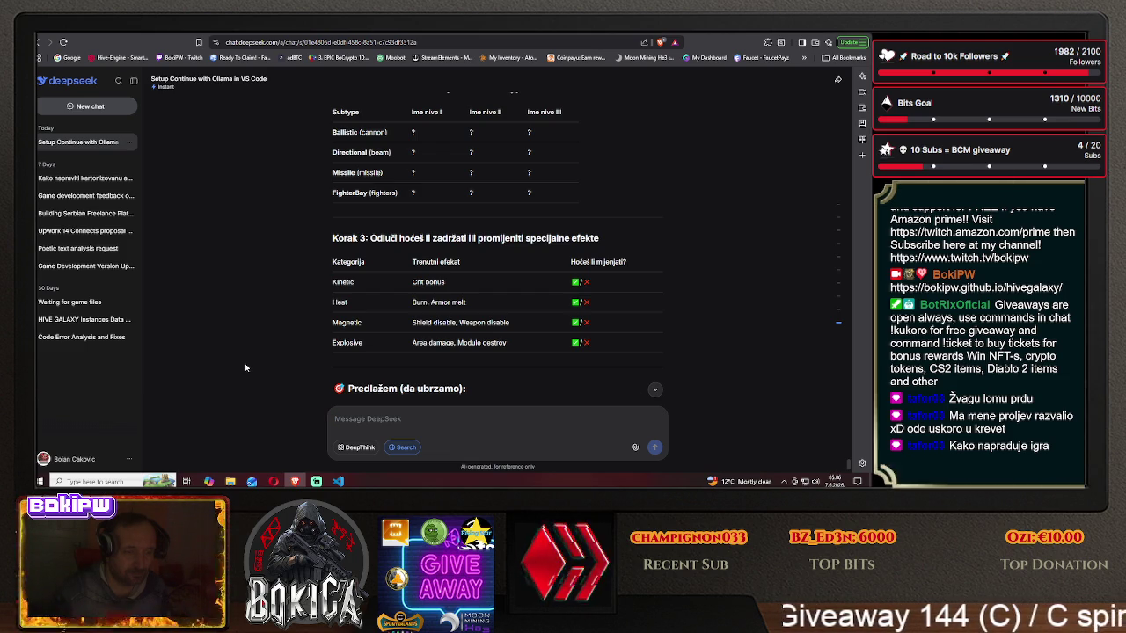
{"action": "scroll", "coordinate": [246, 368], "scroll_direction": "down", "scroll_amount": 1}
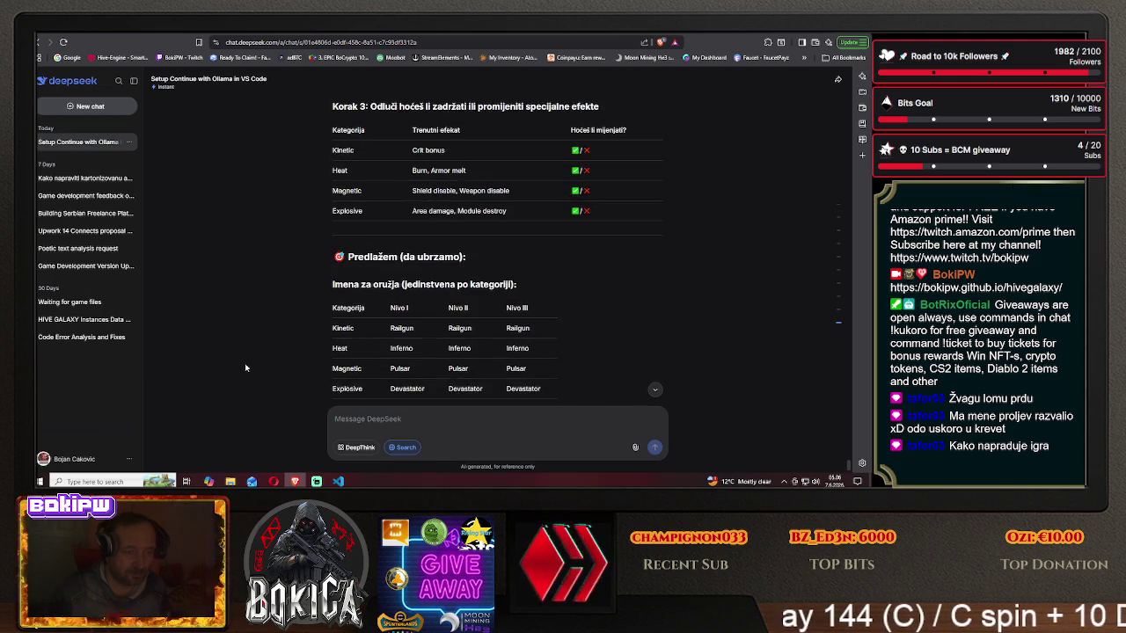
{"action": "scroll", "coordinate": [245, 368], "scroll_direction": "down", "scroll_amount": 1}
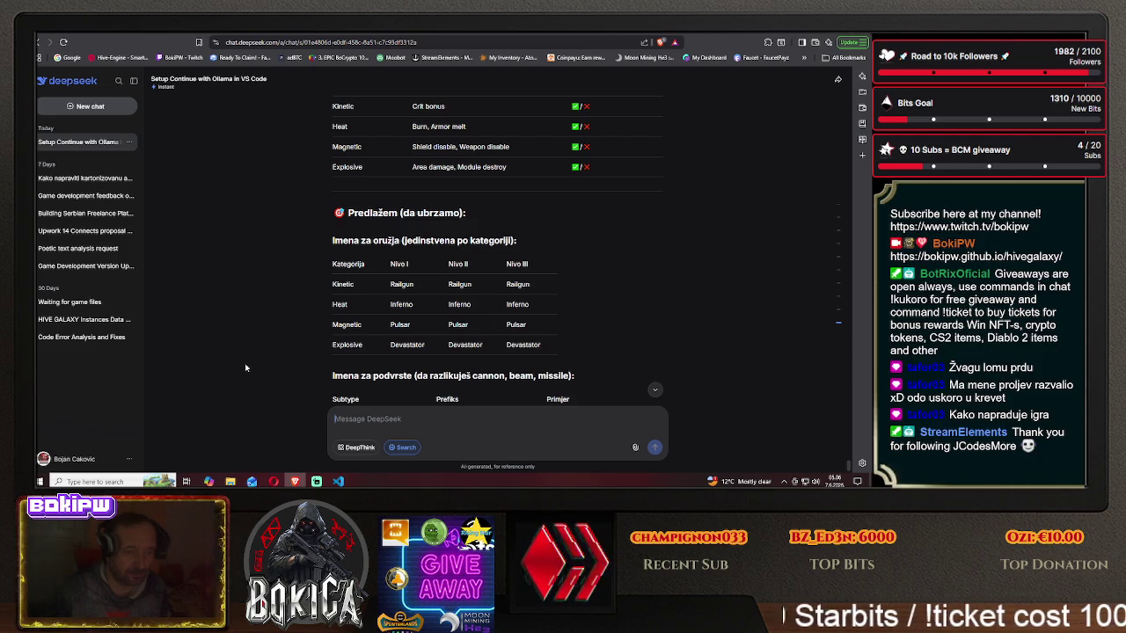
{"action": "scroll", "coordinate": [245, 368], "scroll_direction": "down", "scroll_amount": 2}
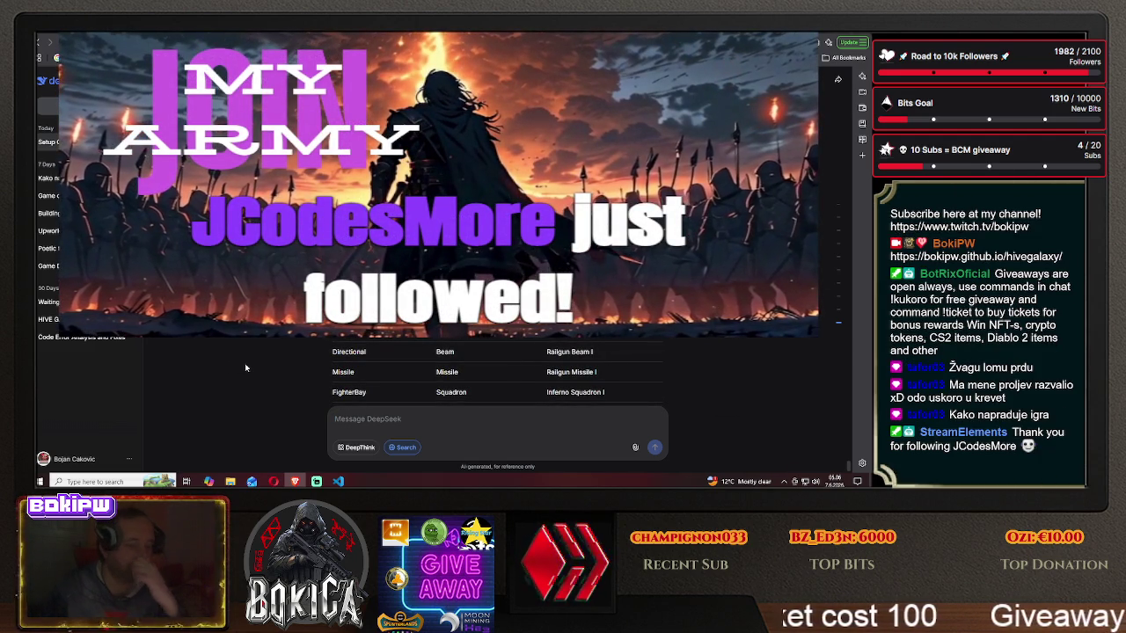
{"action": "scroll", "coordinate": [252, 340], "scroll_direction": "down", "scroll_amount": 1}
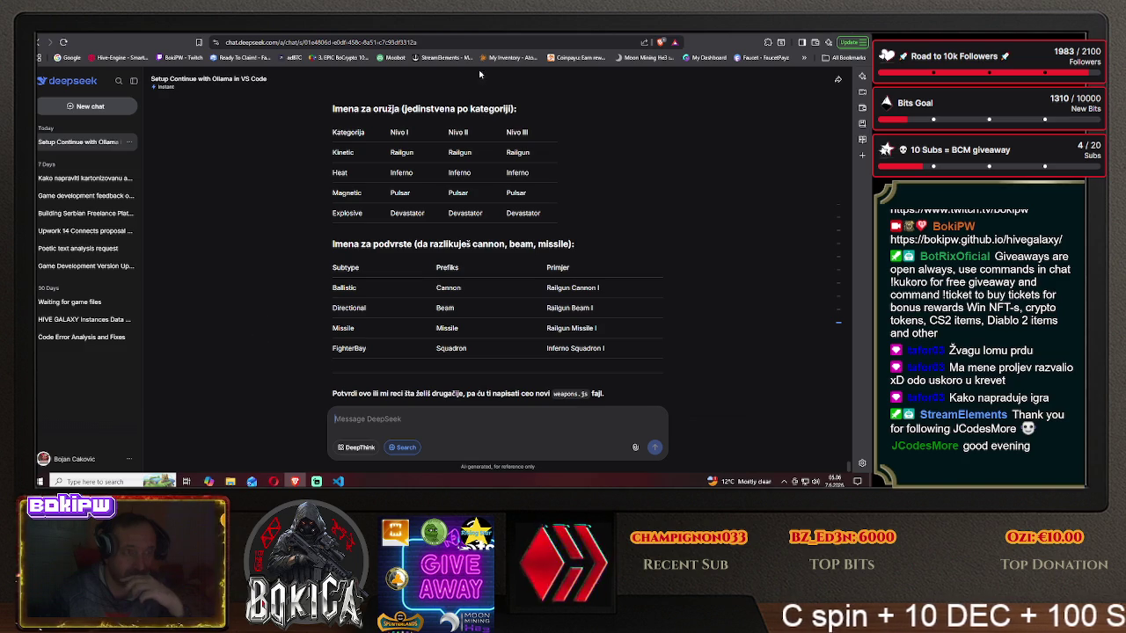
{"action": "key", "text": "ctrl+Tab"}
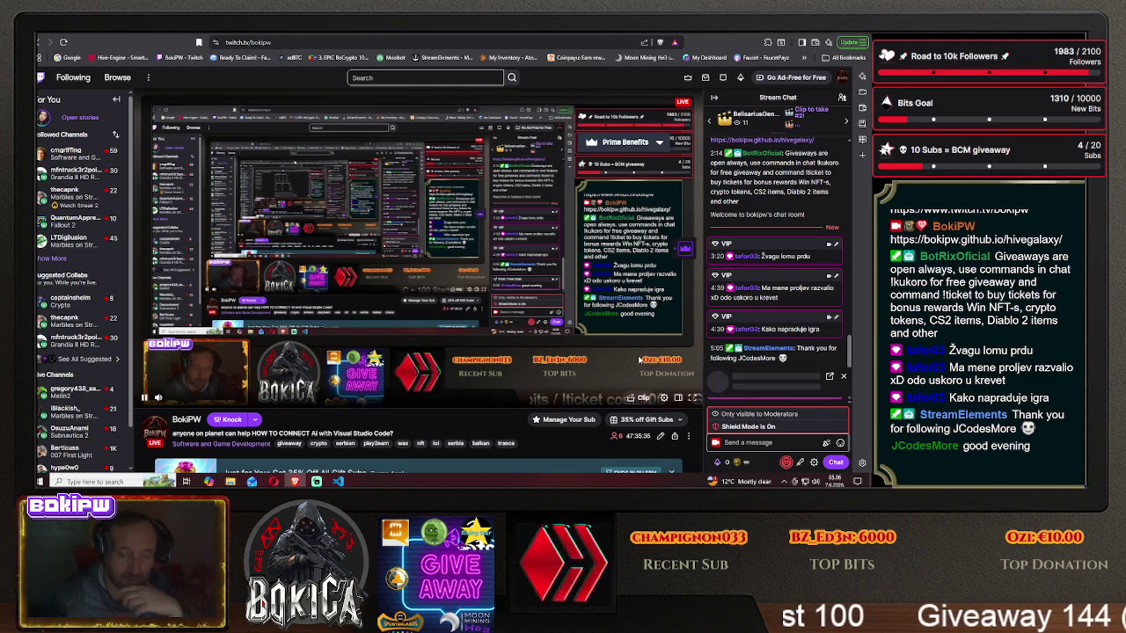
- View the new follower's Twitch profile card, then glance at Hive Galaxy's command centre and weapons.js
{"action": "left_click", "coordinate": [731, 390]}
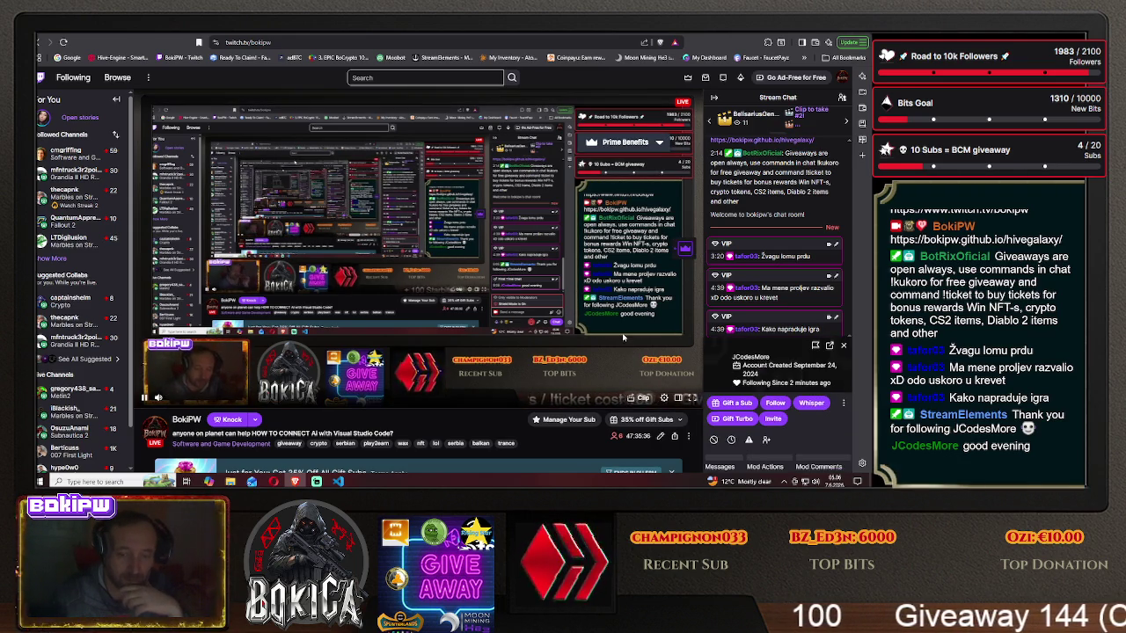
{"action": "left_click", "coordinate": [845, 346]}
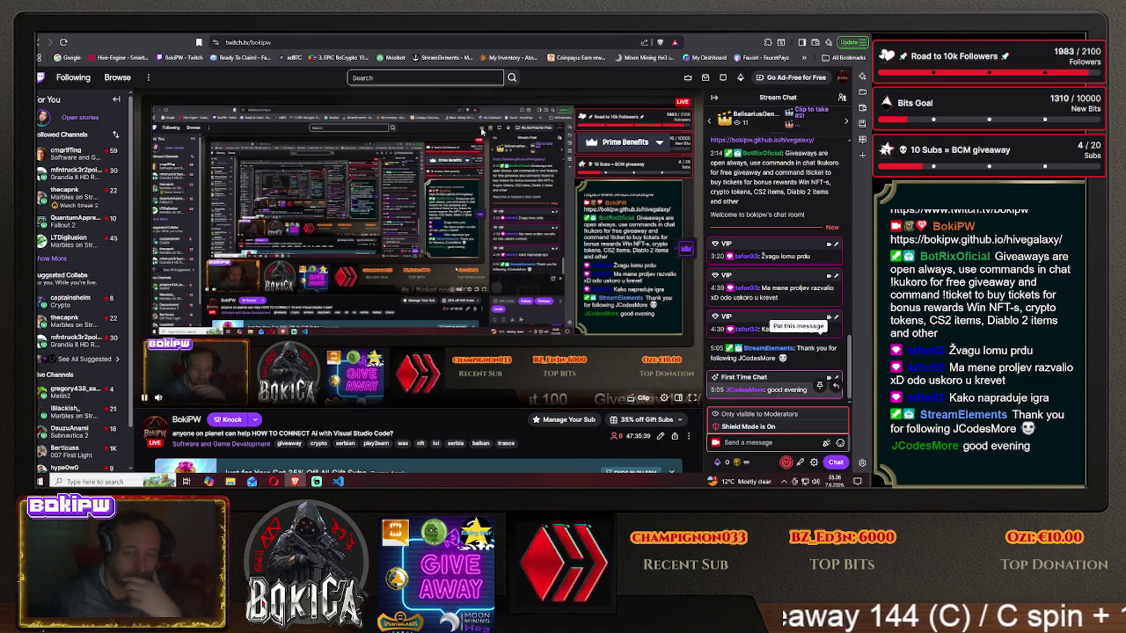
{"action": "left_click", "coordinate": [703, 58]}
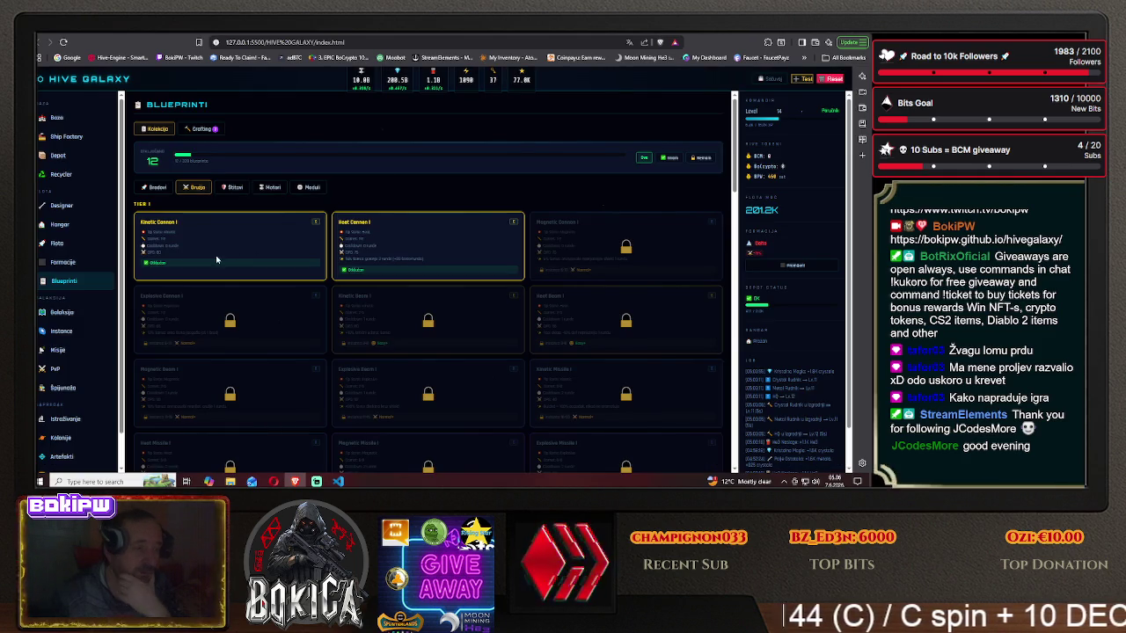
{"action": "left_click", "coordinate": [65, 123]}
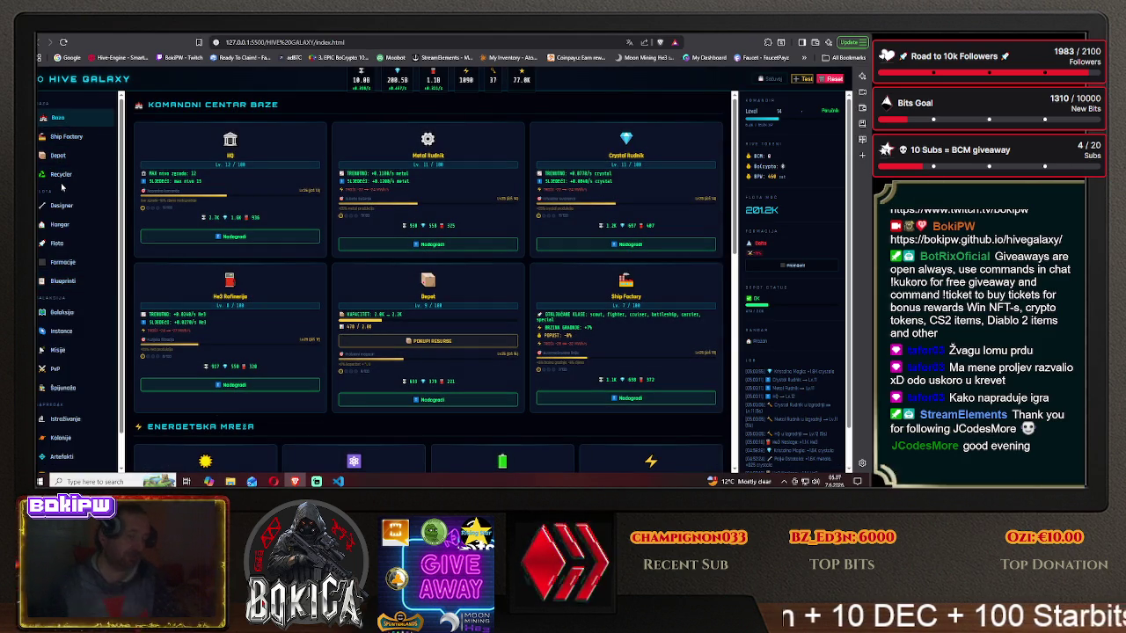
{"action": "key", "text": "alt+Tab"}
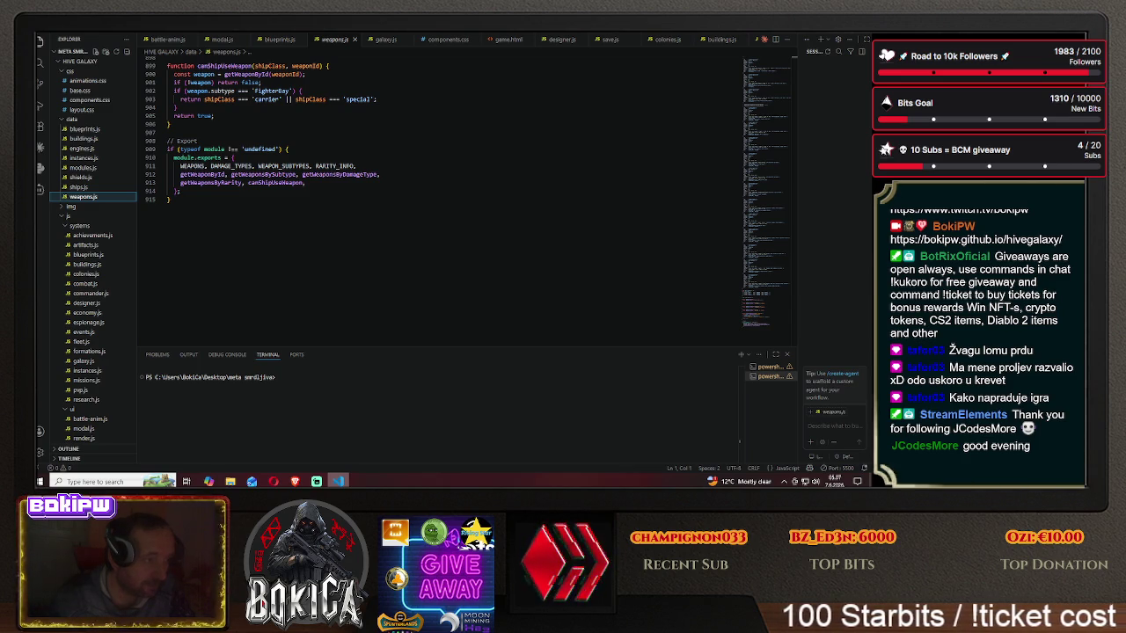
{"action": "key", "text": "alt+Tab"}
{"action": "key", "text": "alt+Tab"}
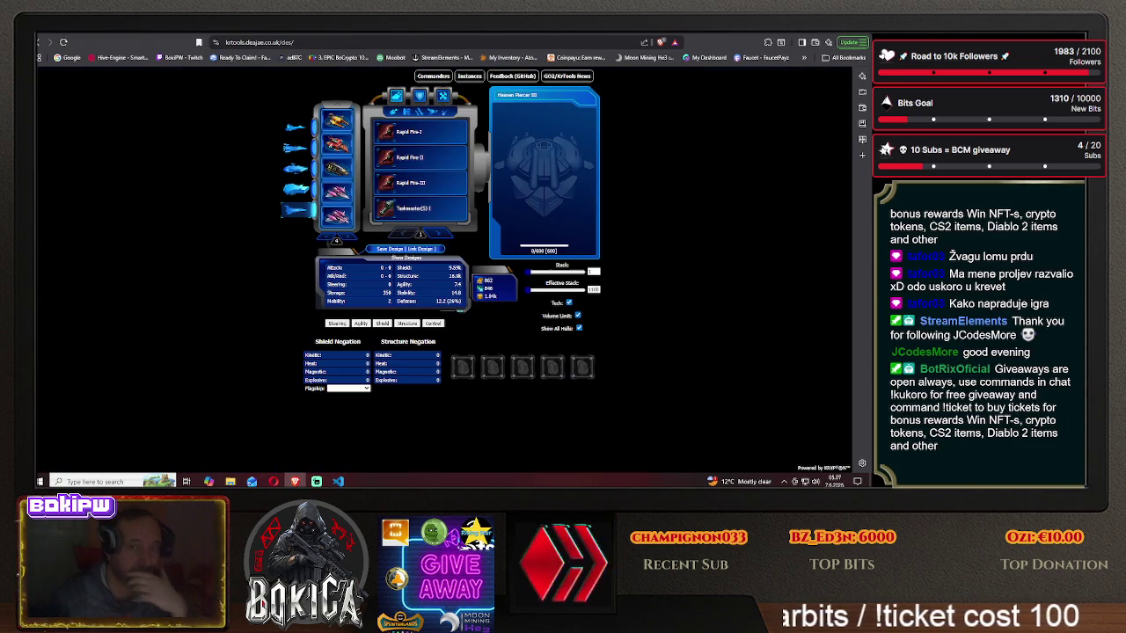
{"action": "key", "text": "alt+Tab"}
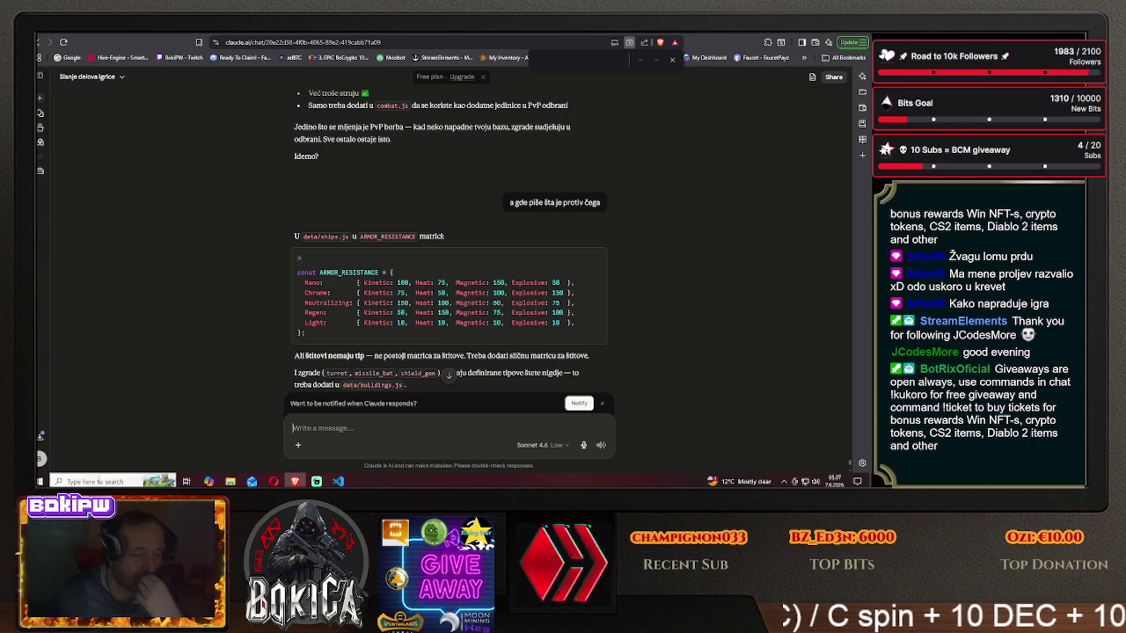
- In a Paint text box, list Kinetic, heat, magnetic and explosive on separate lines
{"action": "key", "text": "super"}
{"action": "left_click", "coordinate": [307, 349]}
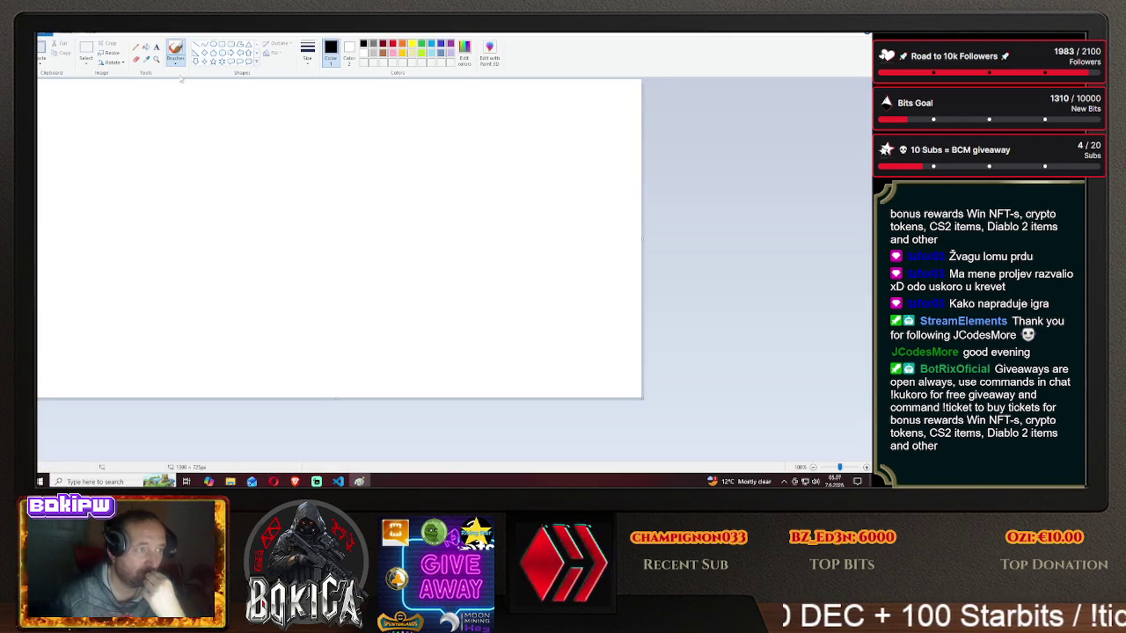
{"action": "left_click", "coordinate": [156, 46]}
{"action": "left_click_drag", "start_coordinate": [199, 157], "coordinate": [342, 307]}
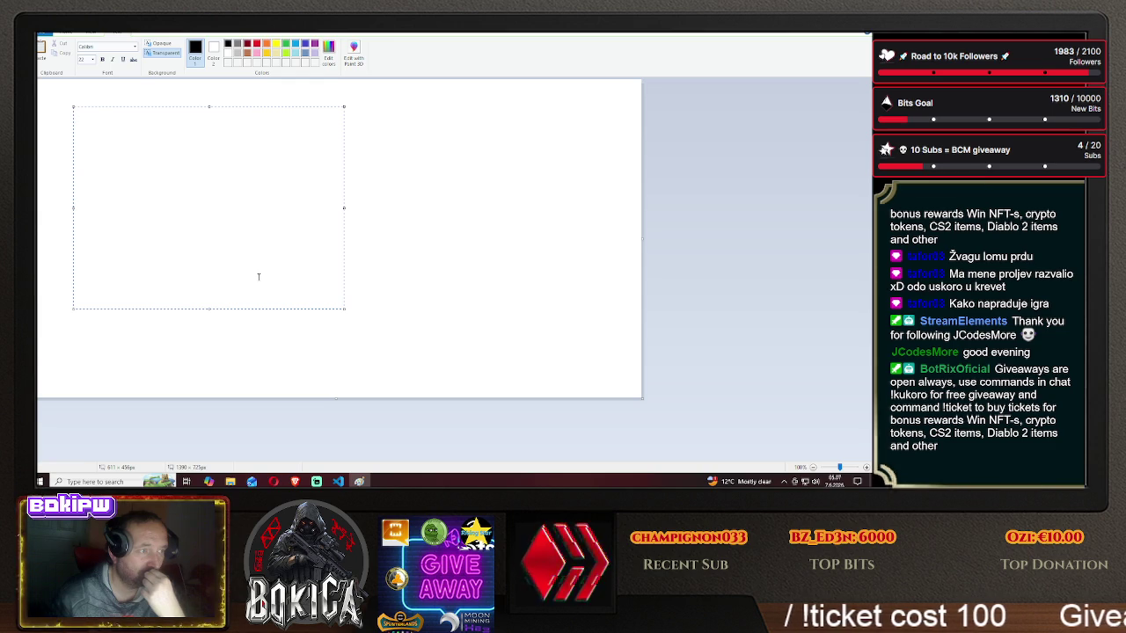
{"action": "type", "text": "Kinetic"}
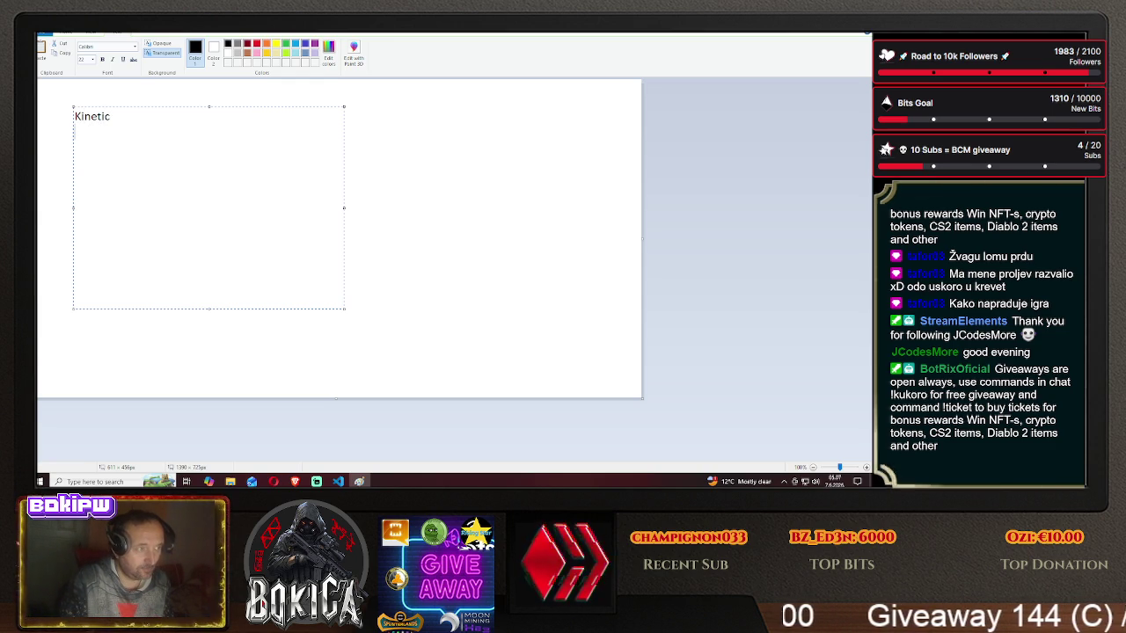
{"action": "type", "text": "heat"}
{"action": "key", "text": "Return"}
{"action": "type", "text": "magnetic"}
{"action": "key", "text": "Return"}
{"action": "type", "text": "sive"}
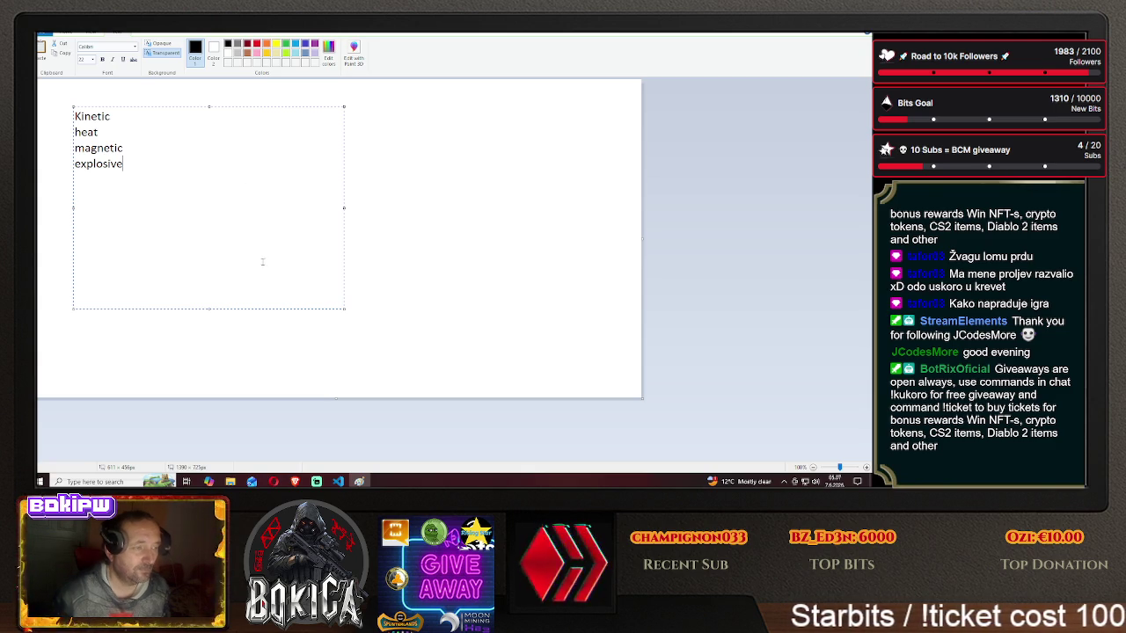
{"action": "left_click", "coordinate": [296, 481]}
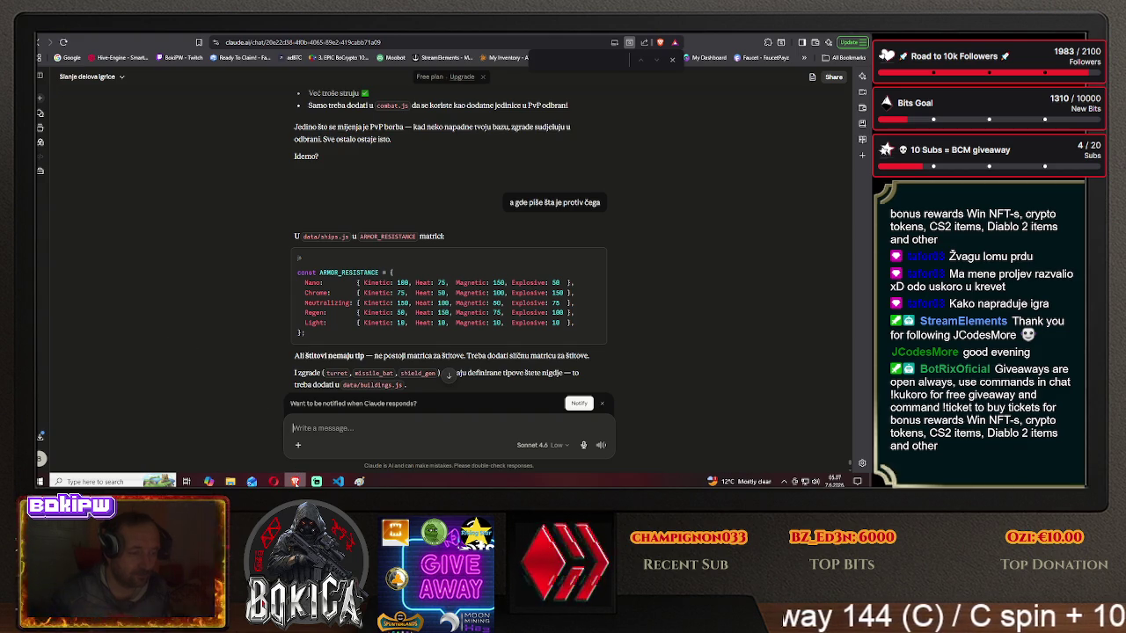
- Add nano, chrome, neuralizing and regen armour to the note, checking Claude's armour matrix
{"action": "mouse_move", "coordinate": [295, 481]}
{"action": "left_click", "coordinate": [359, 481]}
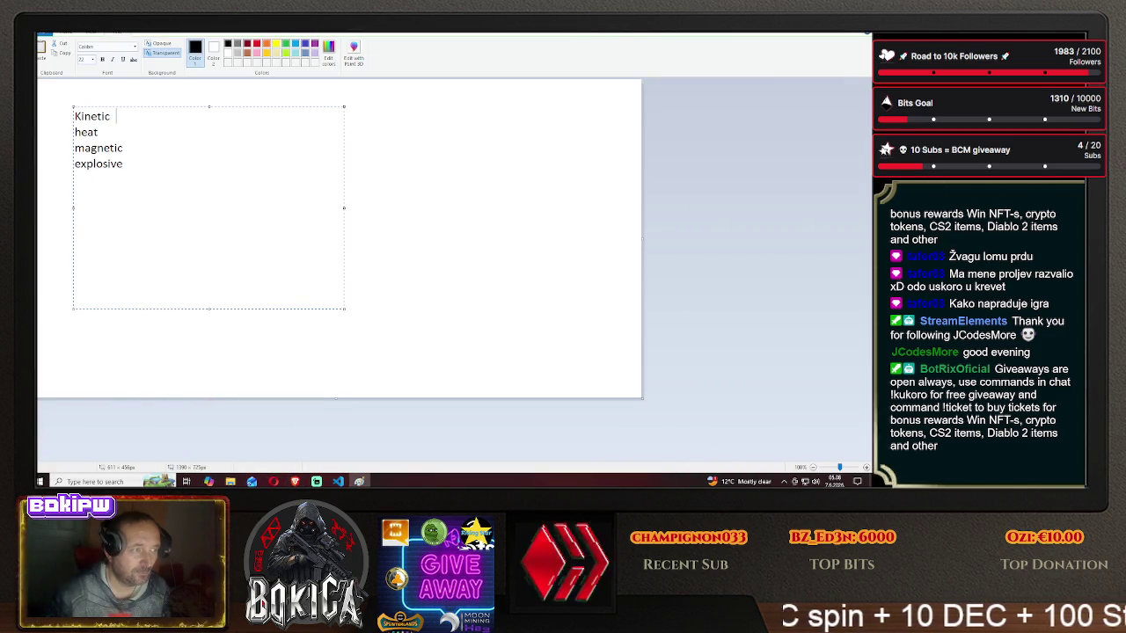
{"action": "type", "text": "nano ar"}
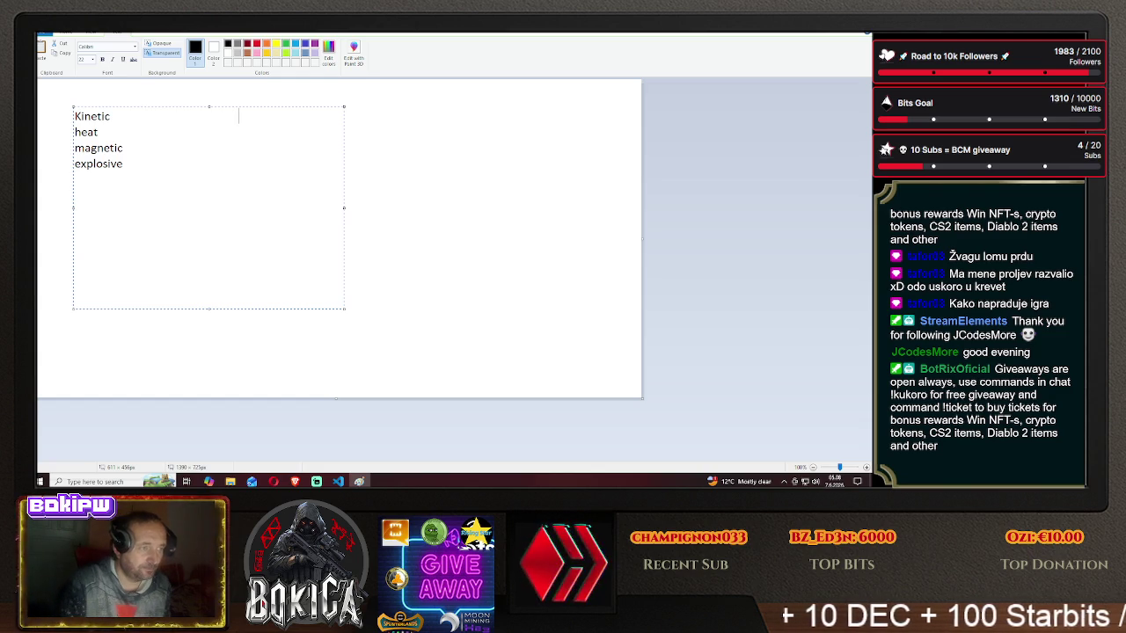
{"action": "type", "text": "mour"}
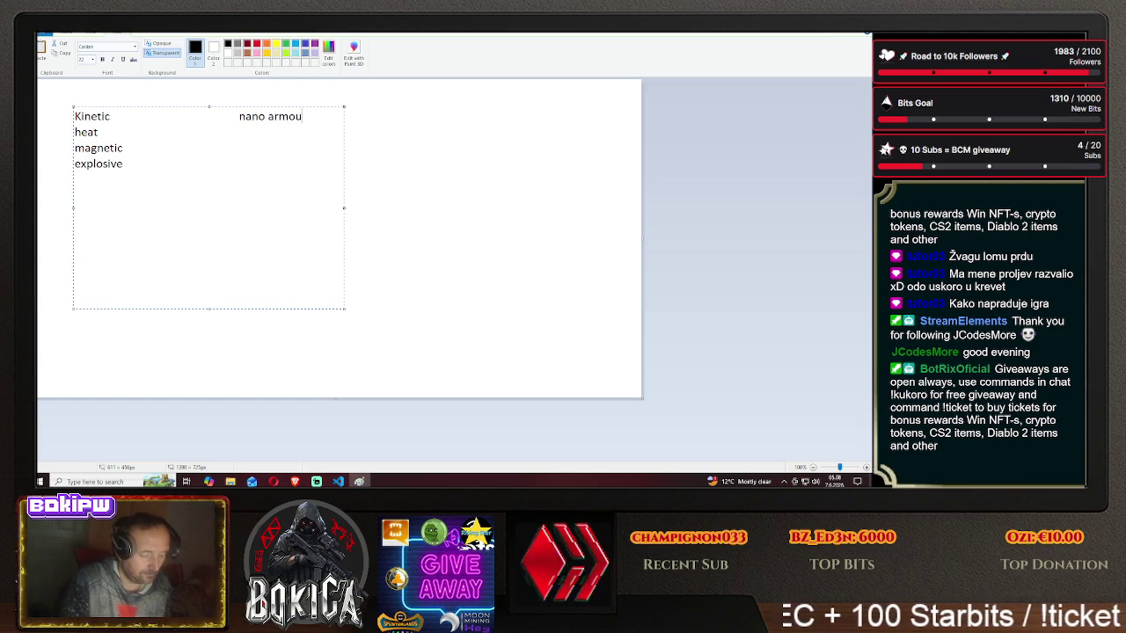
{"action": "left_click", "coordinate": [100, 132]}
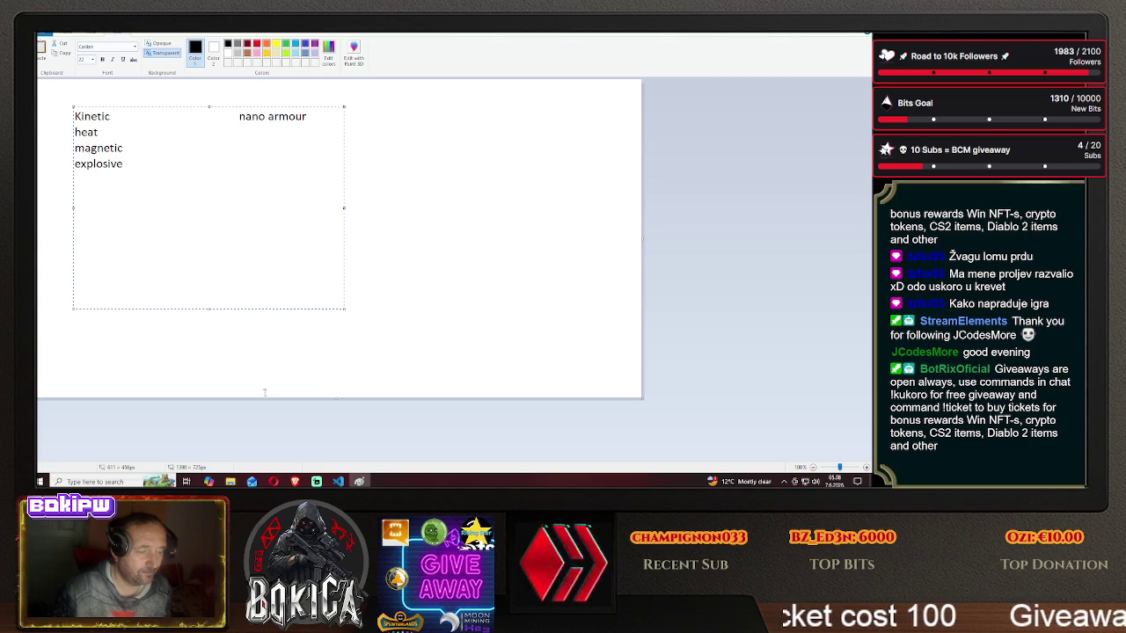
{"action": "left_click", "coordinate": [295, 481]}
{"action": "left_click", "coordinate": [295, 481]}
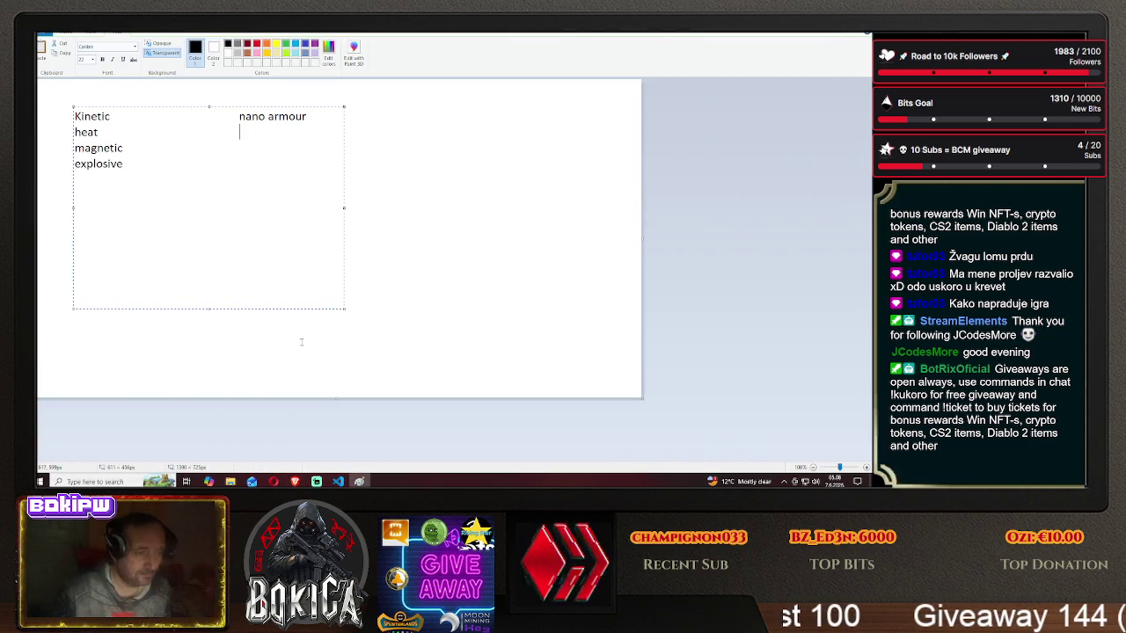
{"action": "type", "text": "chrome armour"}
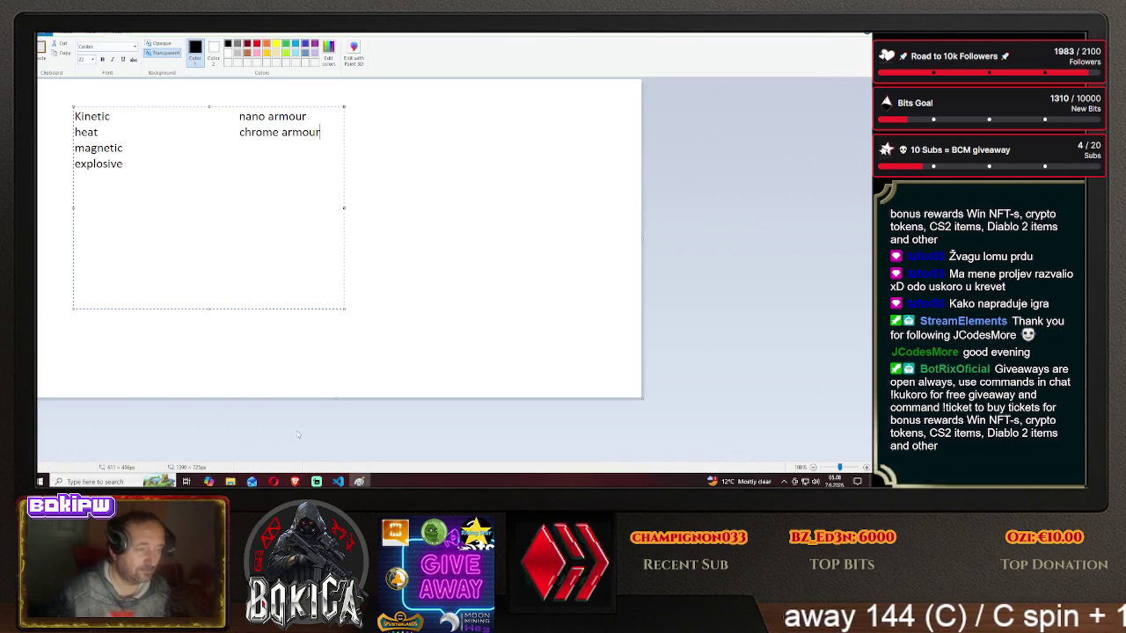
{"action": "left_click", "coordinate": [295, 481]}
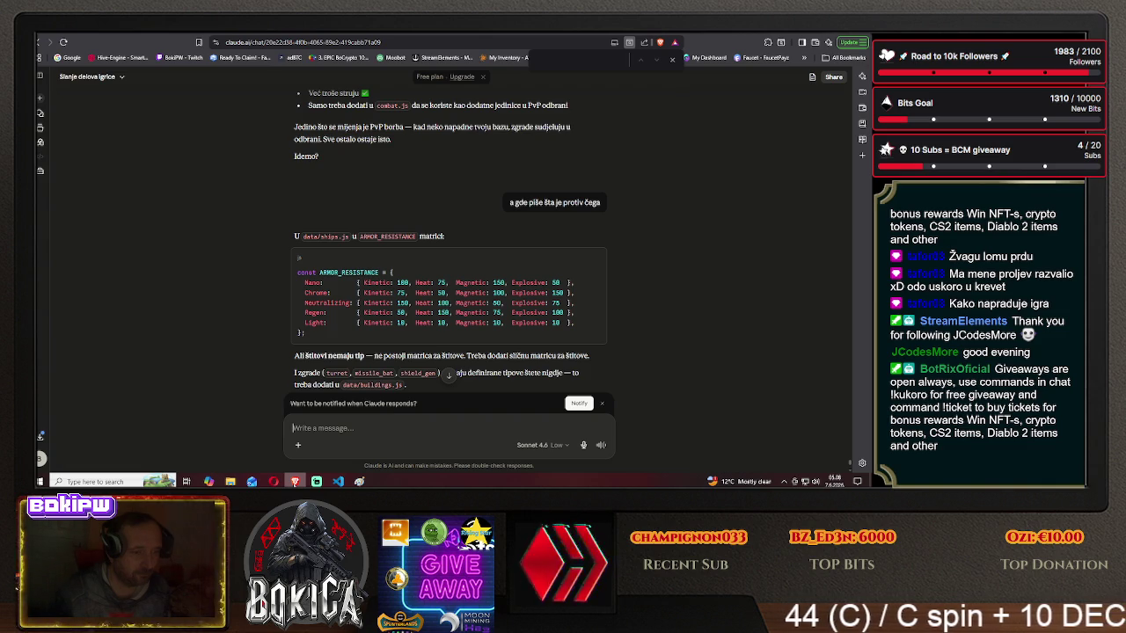
{"action": "key", "text": "alt+Tab"}
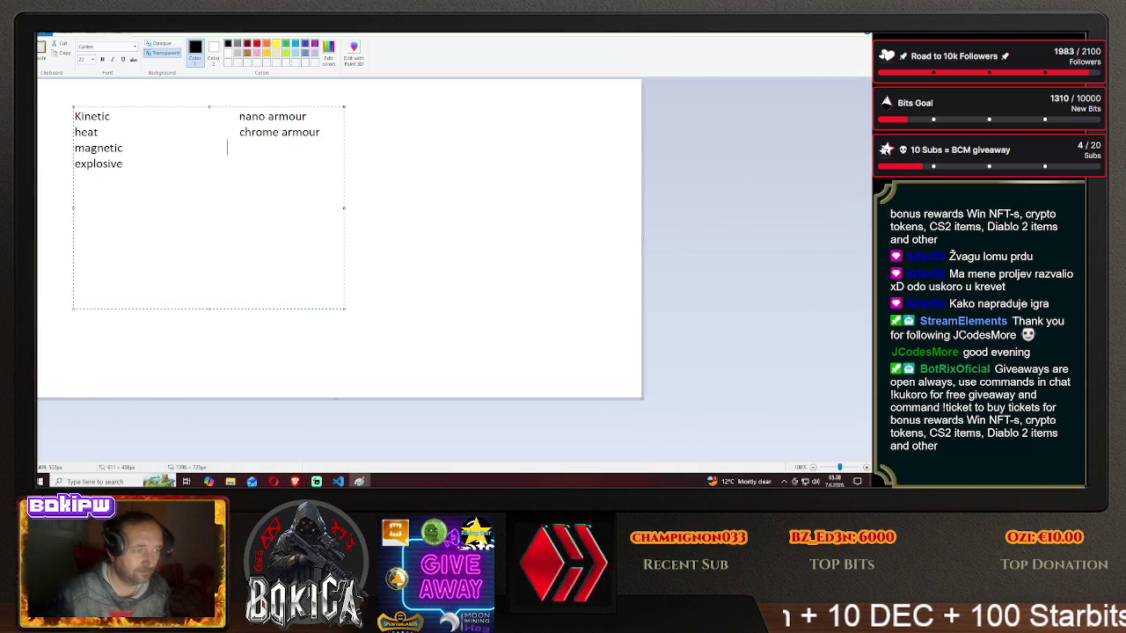
{"action": "type", "text": "neura"}
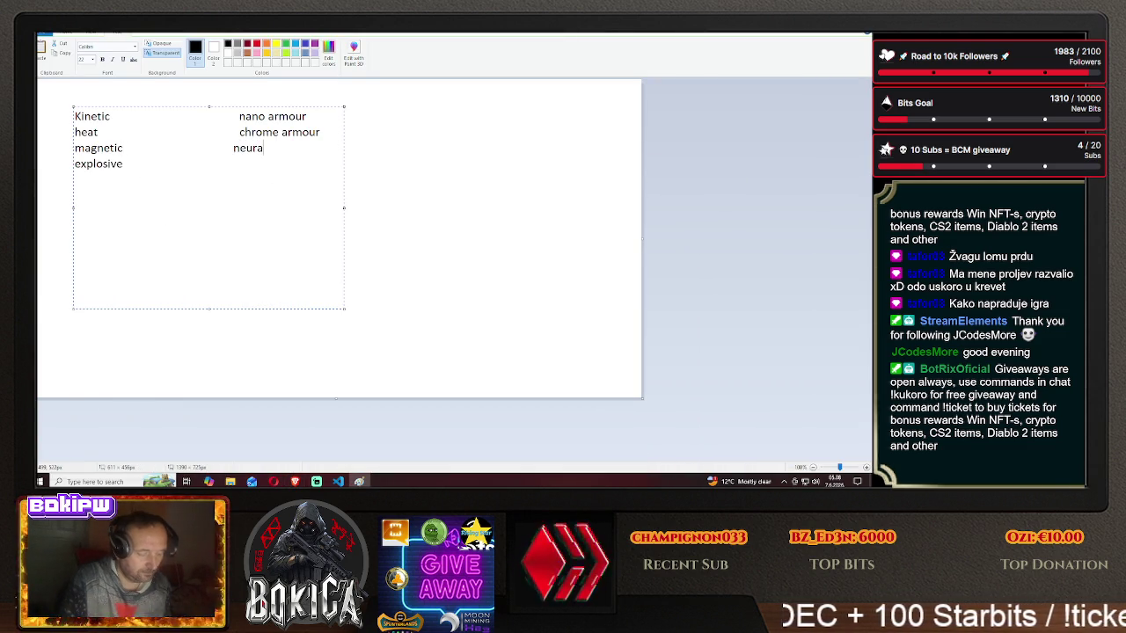
{"action": "type", "text": "lizing armour"}
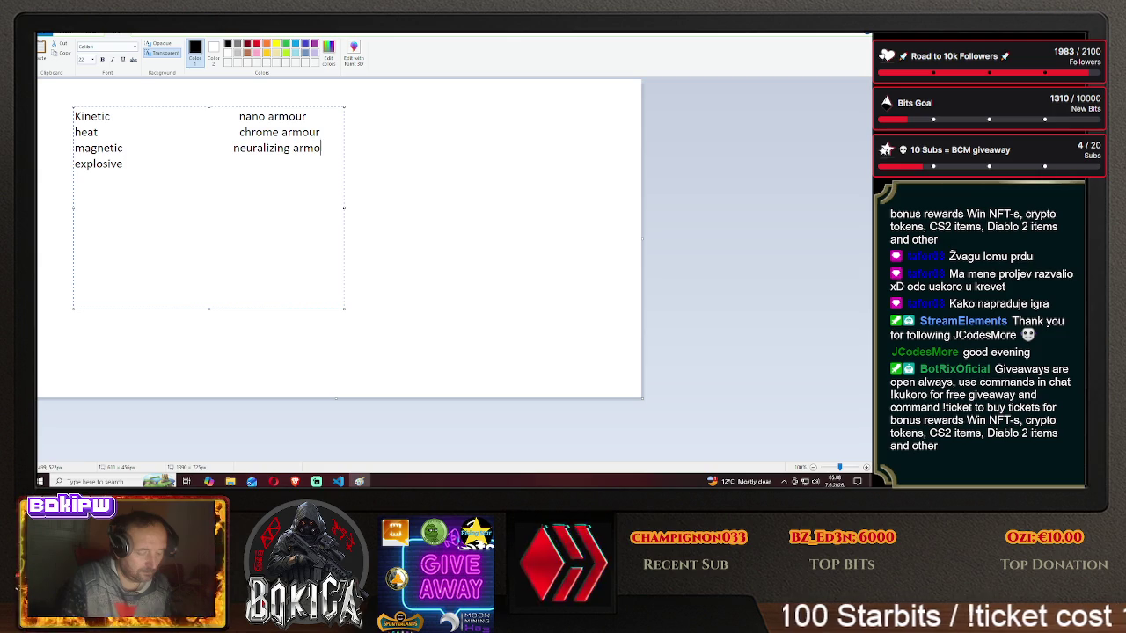
{"action": "left_click", "coordinate": [253, 187]}
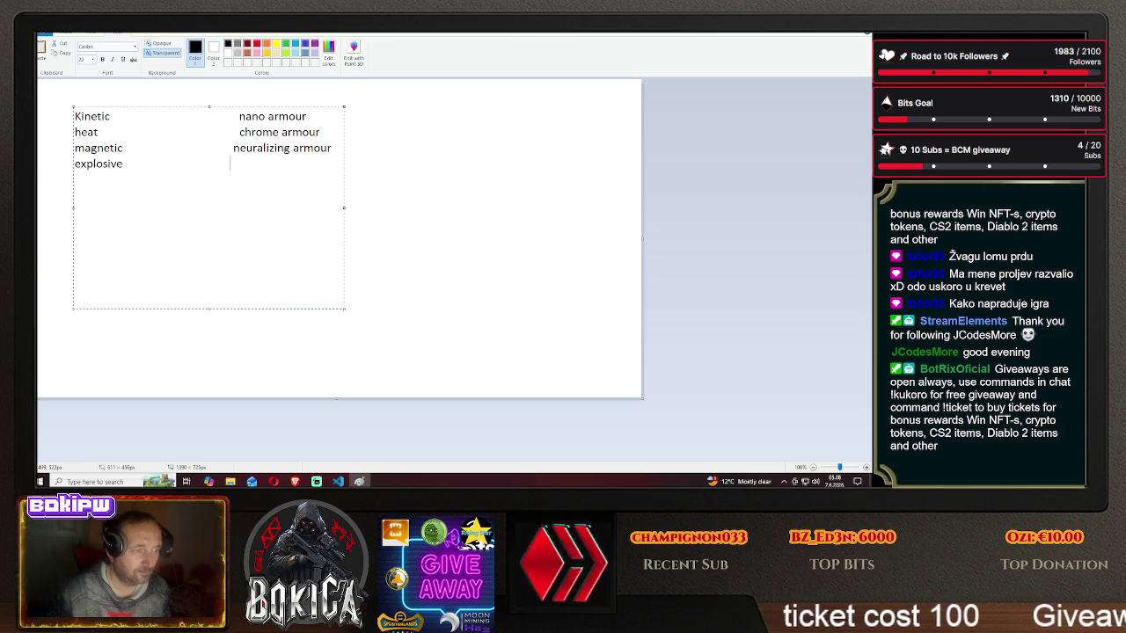
{"action": "key", "text": "alt+Tab"}
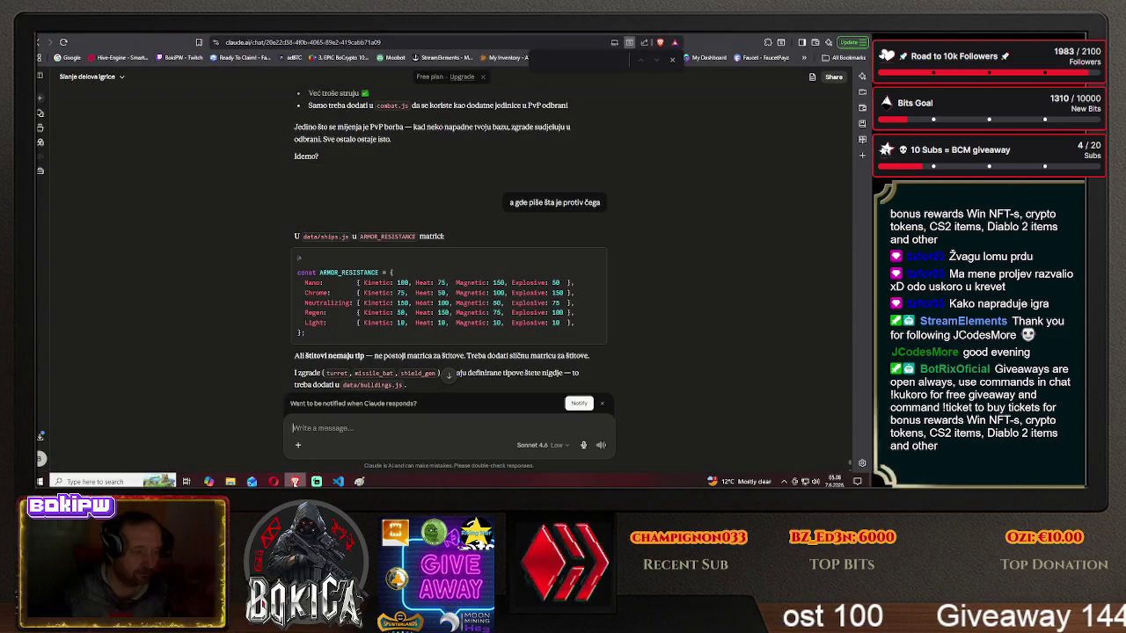
{"action": "key", "text": "alt+Tab"}
{"action": "key", "text": "Tab"}
{"action": "type", "text": "regen armour"}
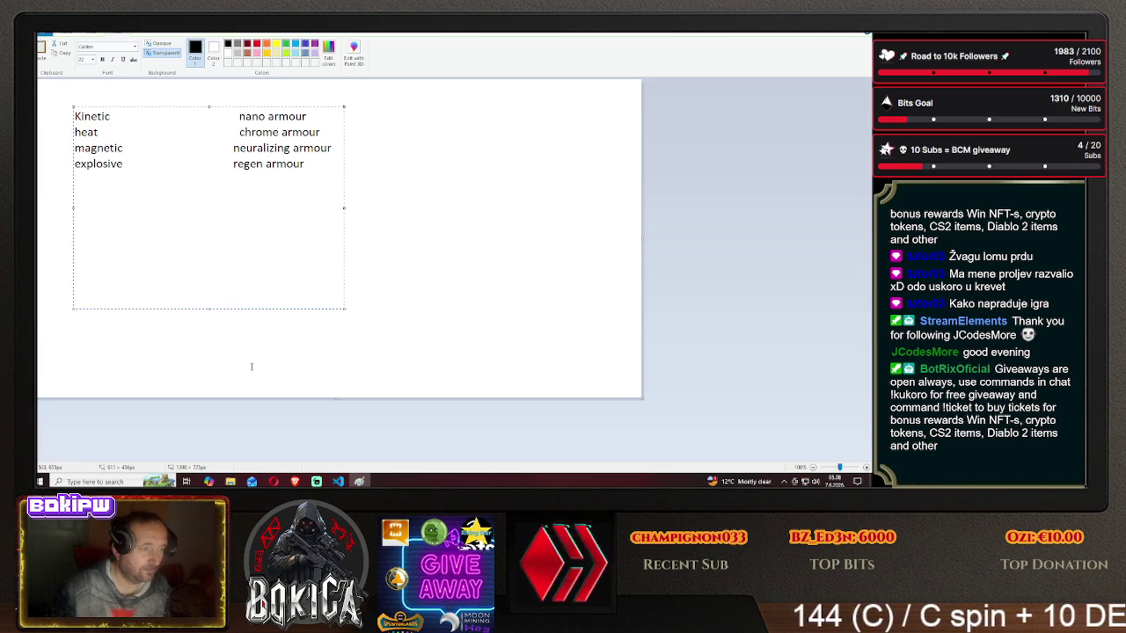
- Move regen armour onto its own line and add 'light armour = 10% all' below it
{"action": "left_click", "coordinate": [154, 164]}
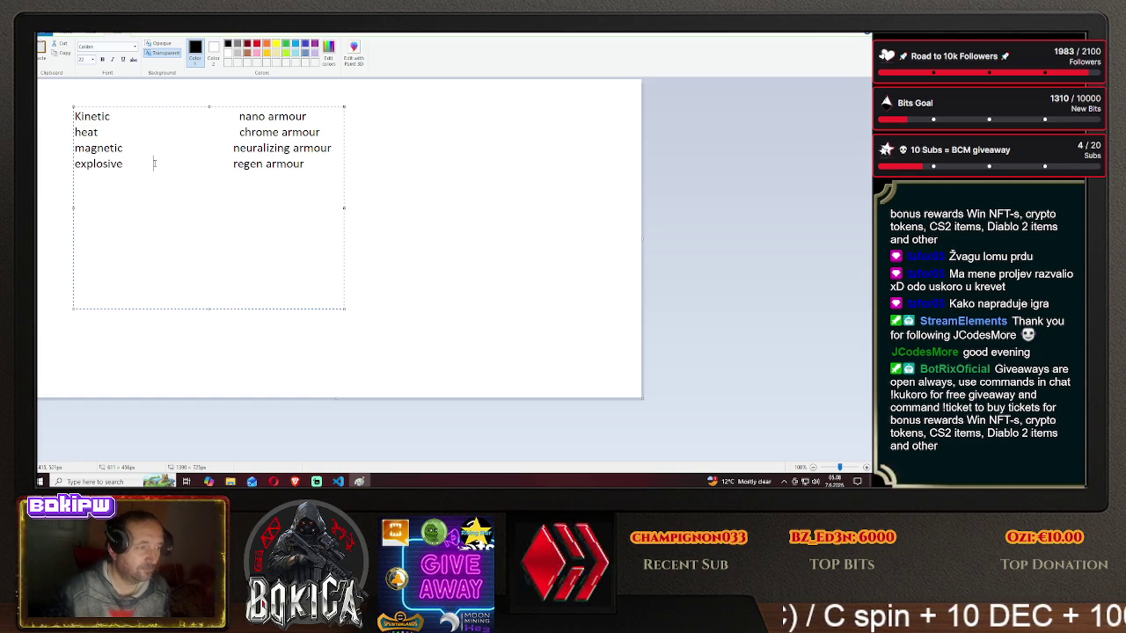
{"action": "key", "text": "Return"}
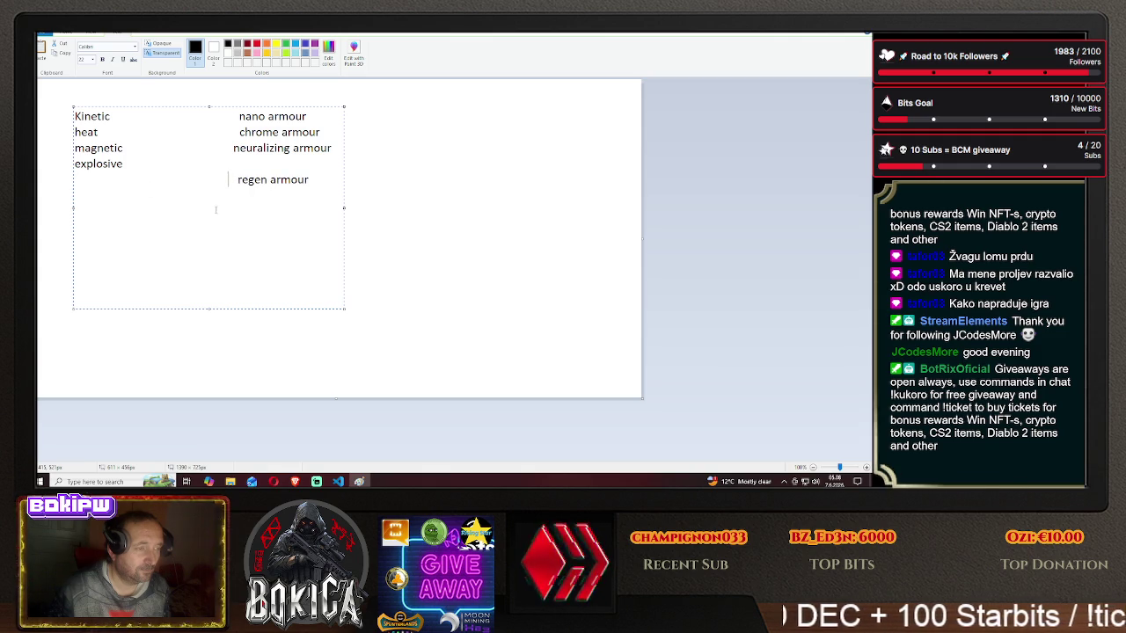
{"action": "left_click", "coordinate": [331, 181]}
{"action": "key", "text": "Return"}
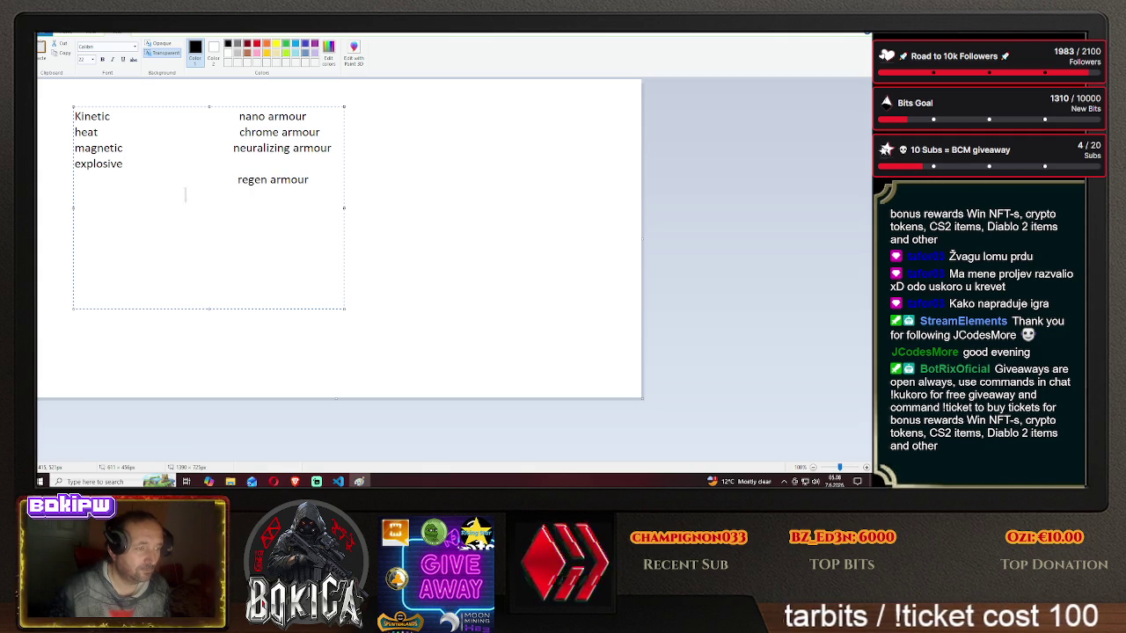
{"action": "type", "text": "light armo"}
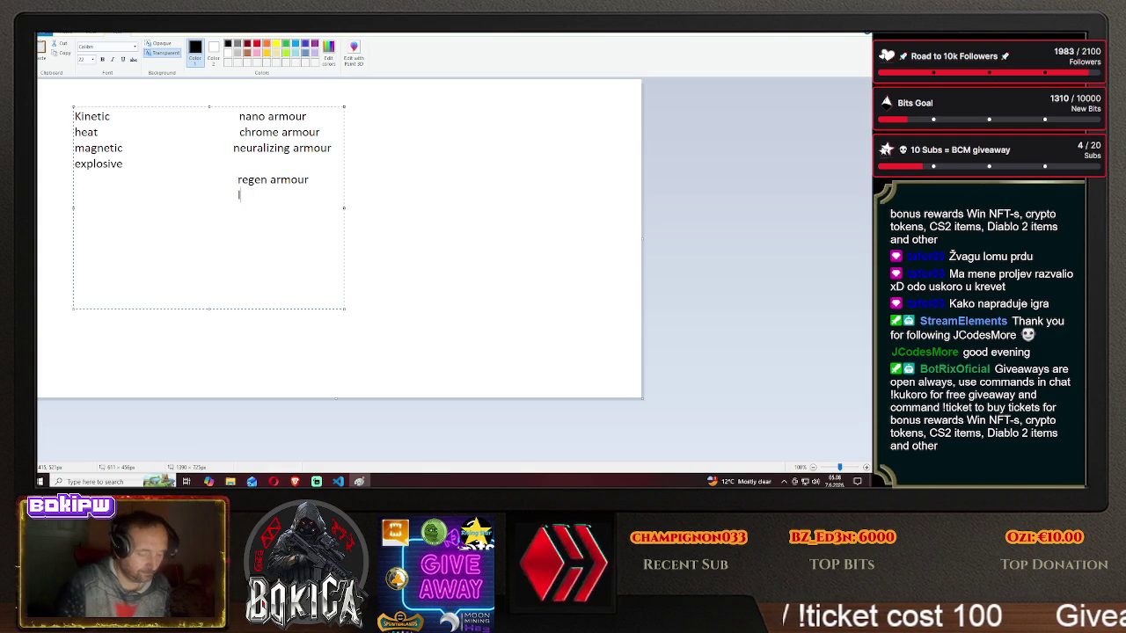
{"action": "type", "text": "ur "}
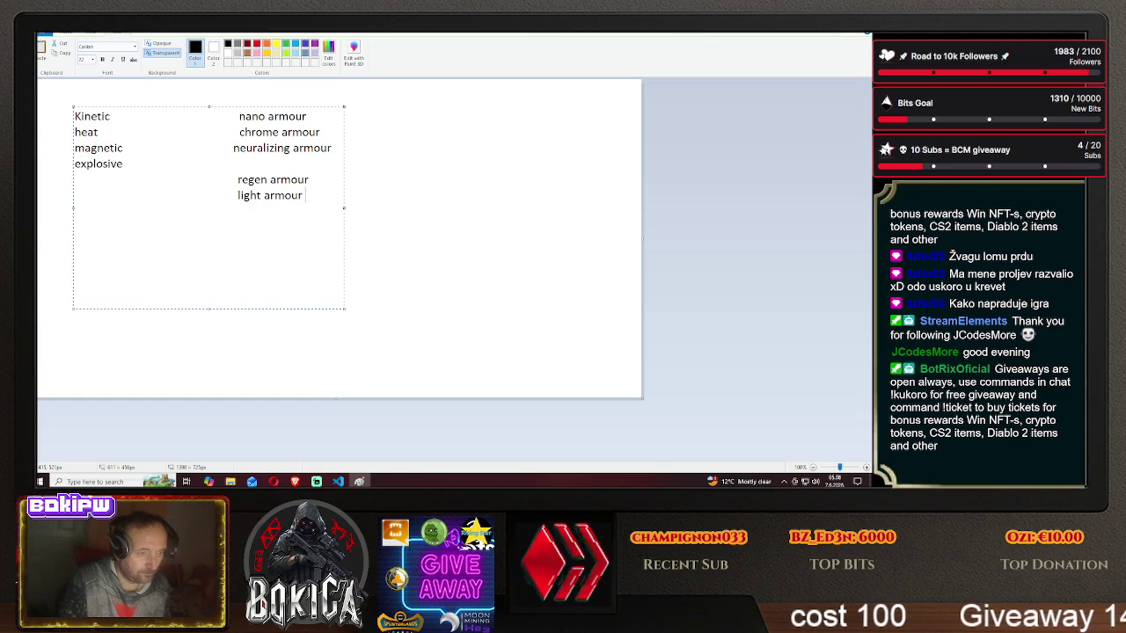
{"action": "type", "text": "= 10%"}
{"action": "key", "text": "Return"}
{"action": "type", "text": "al"}
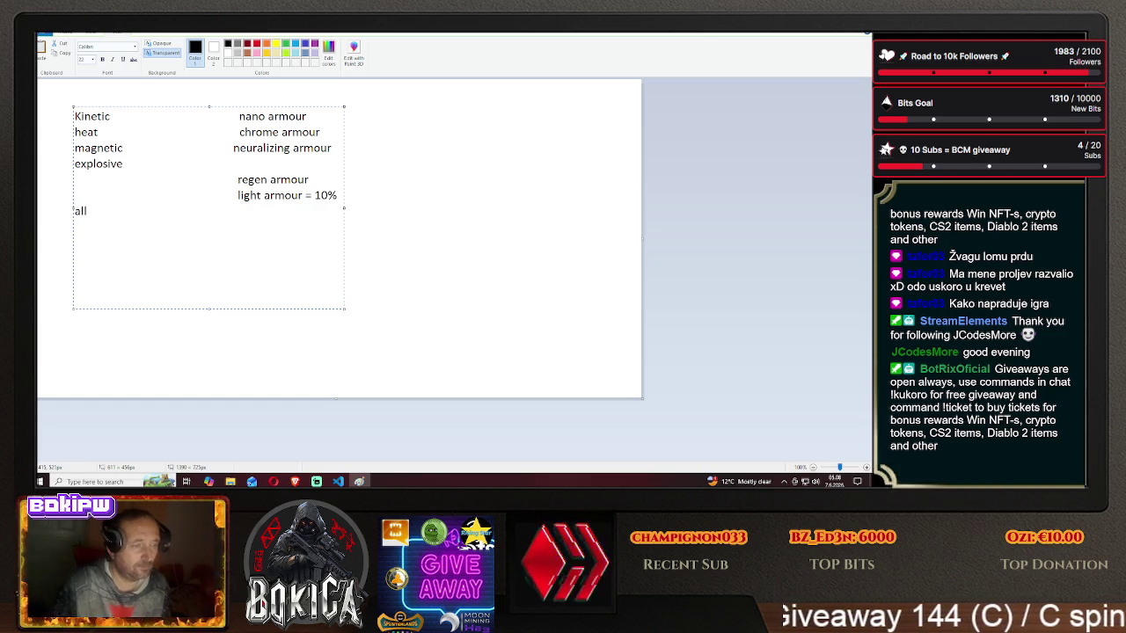
- Remove the leading spaces before the light and regen armour lines, then minimize Paint
{"action": "left_click", "coordinate": [238, 195]}
{"action": "key", "text": "BackSpace"}
{"action": "key", "text": "BackSpace"}
{"action": "key", "text": "BackSpace"}
{"action": "key", "text": "BackSpace"}
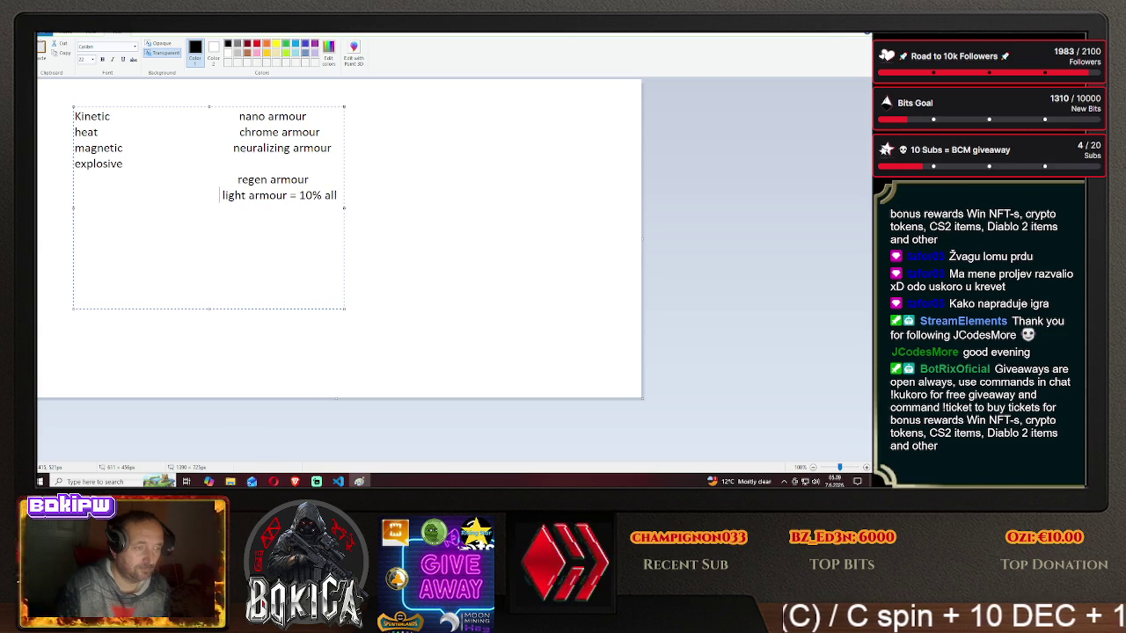
{"action": "left_click", "coordinate": [173, 176]}
{"action": "key", "text": "BackSpace"}
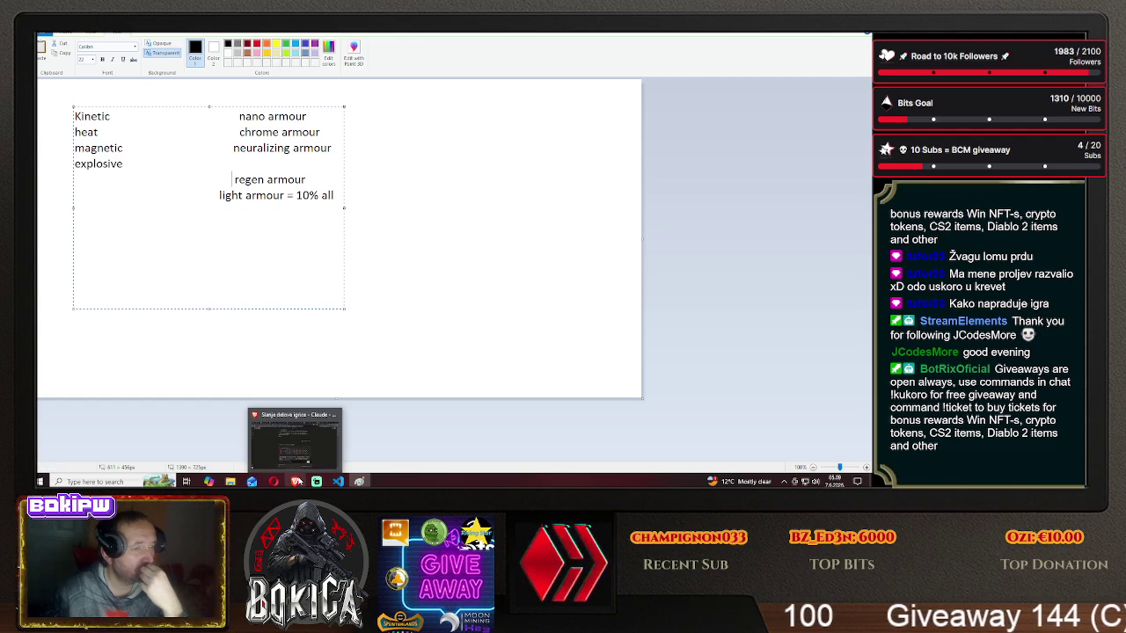
{"action": "left_click", "coordinate": [360, 481]}
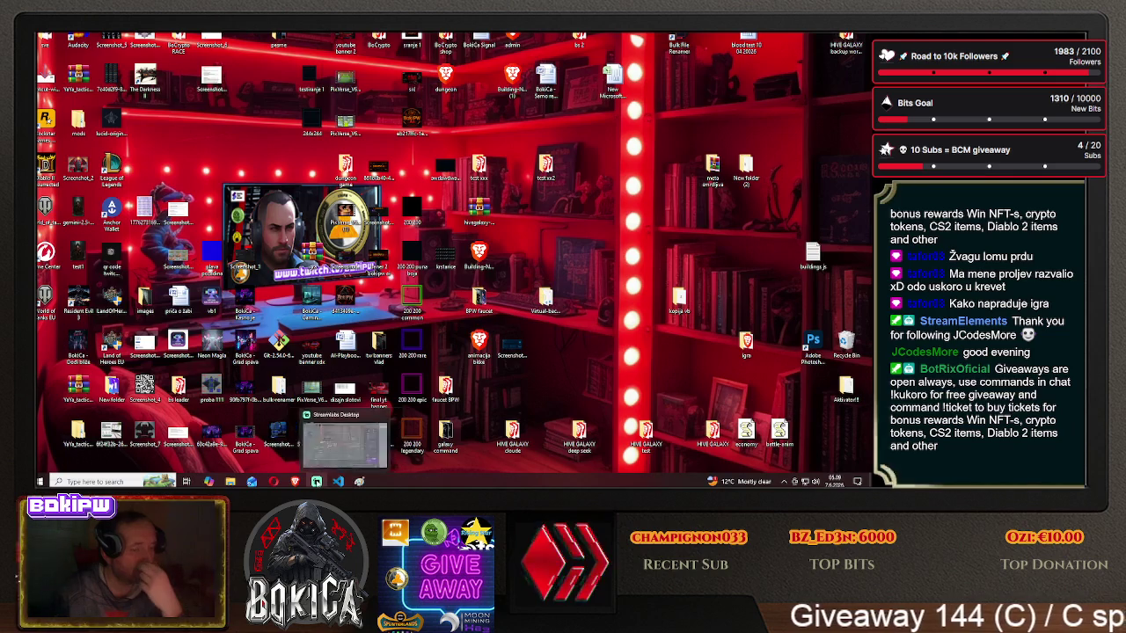
- Scroll Claude's chat to recheck the weapon, armour and shield type lists
{"action": "left_click", "coordinate": [294, 481]}
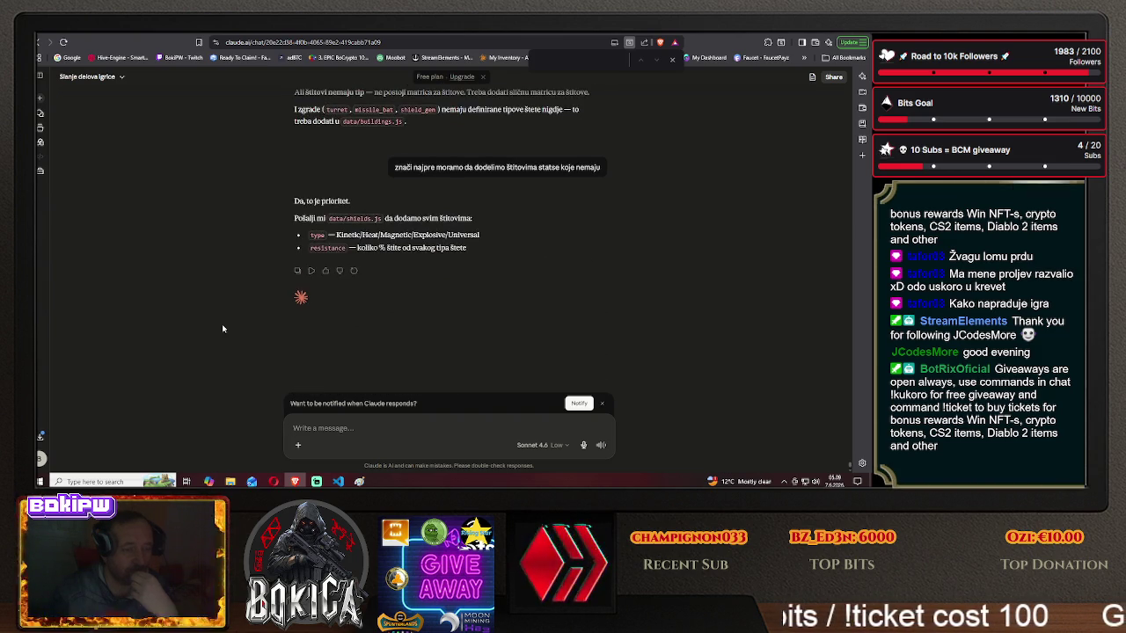
{"action": "scroll", "coordinate": [220, 326], "scroll_direction": "up", "scroll_amount": 10}
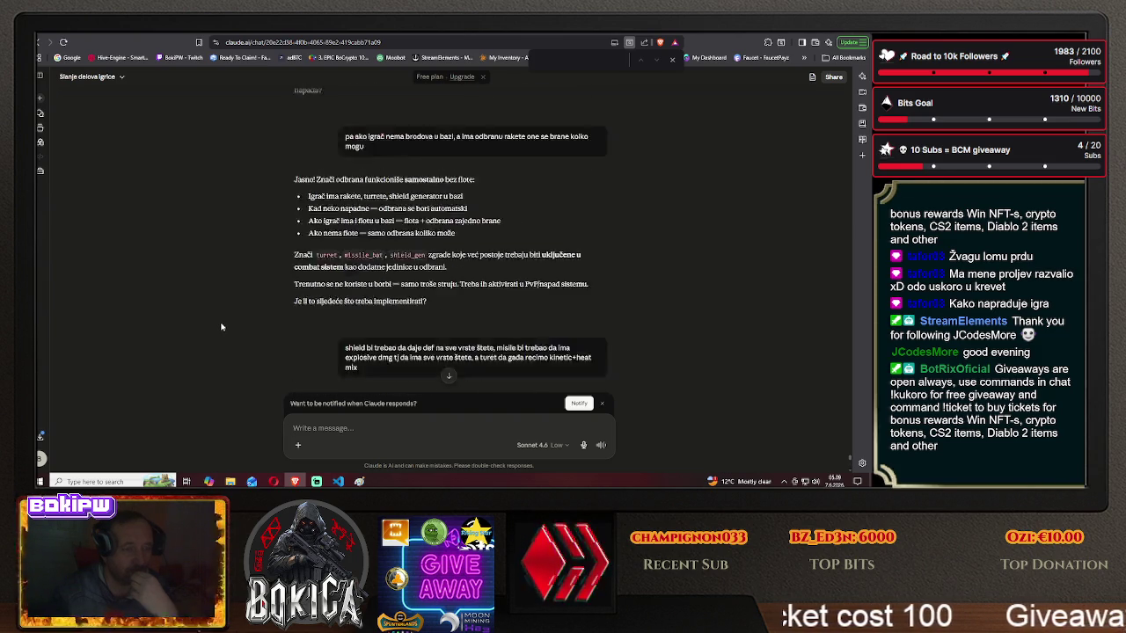
{"action": "scroll", "coordinate": [221, 327], "scroll_direction": "up", "scroll_amount": 2}
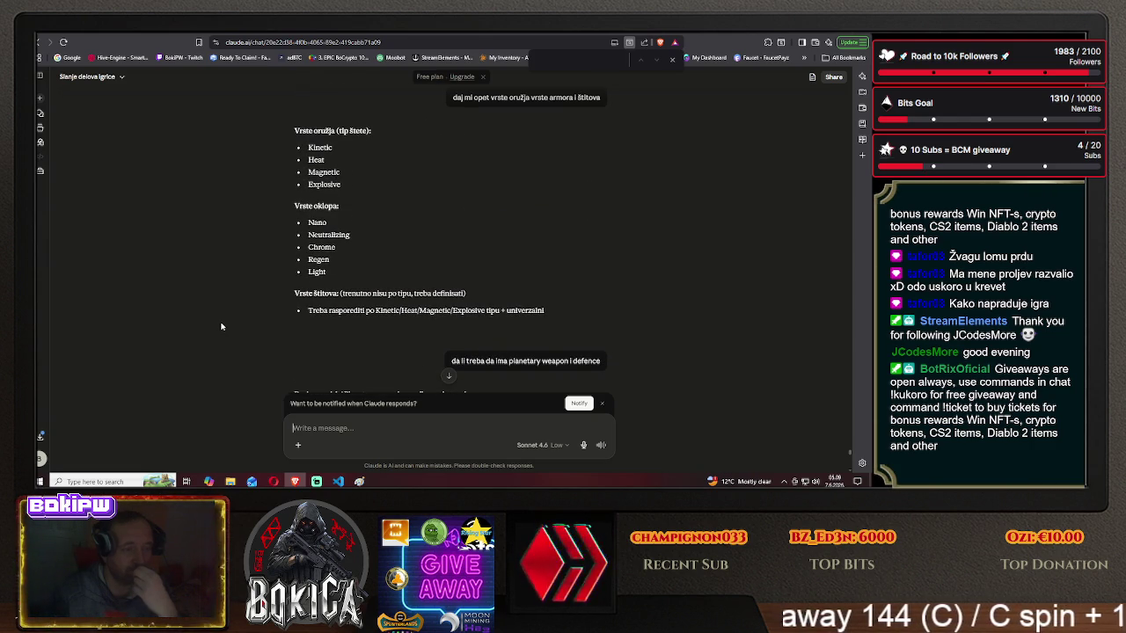
{"action": "scroll", "coordinate": [221, 326], "scroll_direction": "down", "scroll_amount": 6}
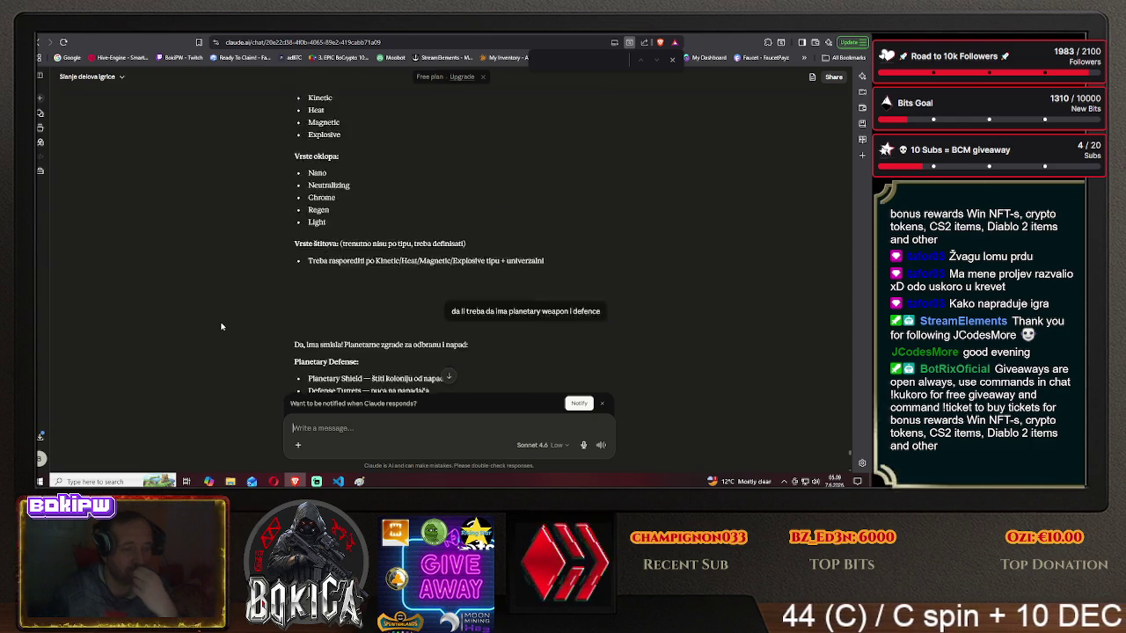
{"action": "scroll", "coordinate": [221, 326], "scroll_direction": "down", "scroll_amount": 10}
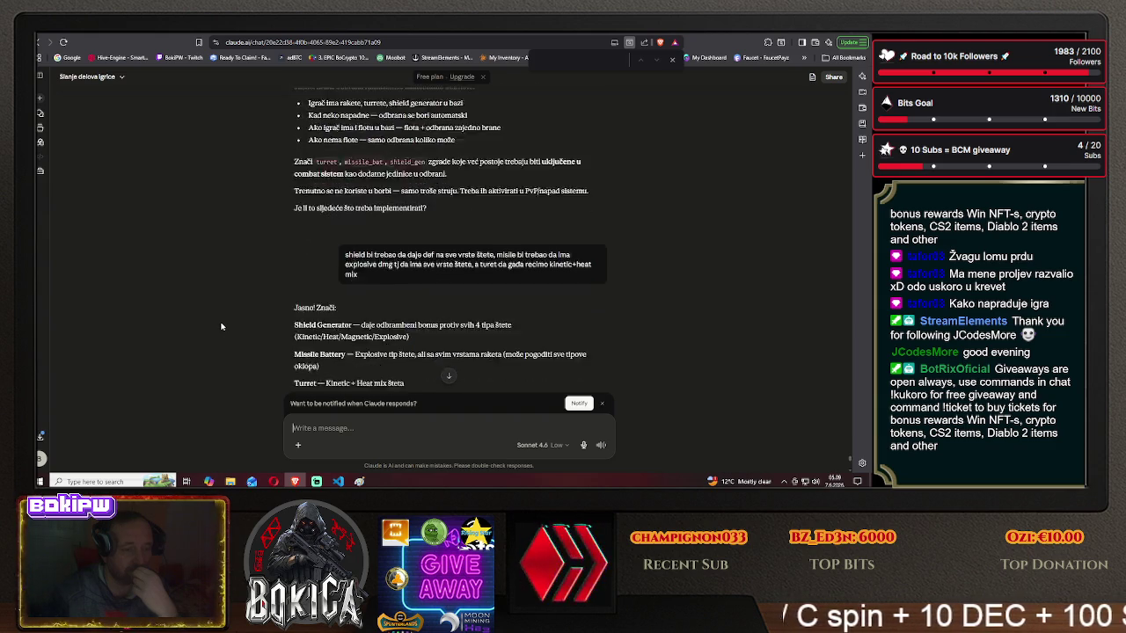
{"action": "scroll", "coordinate": [220, 326], "scroll_direction": "down", "scroll_amount": 10}
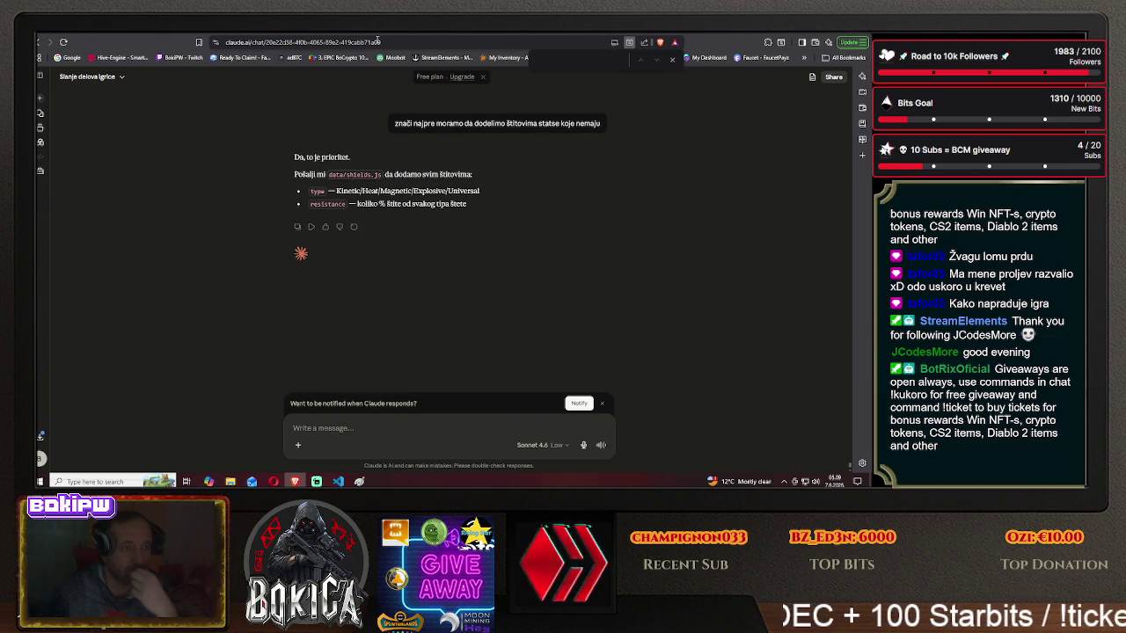
{"action": "key", "text": "ctrl+Tab"}
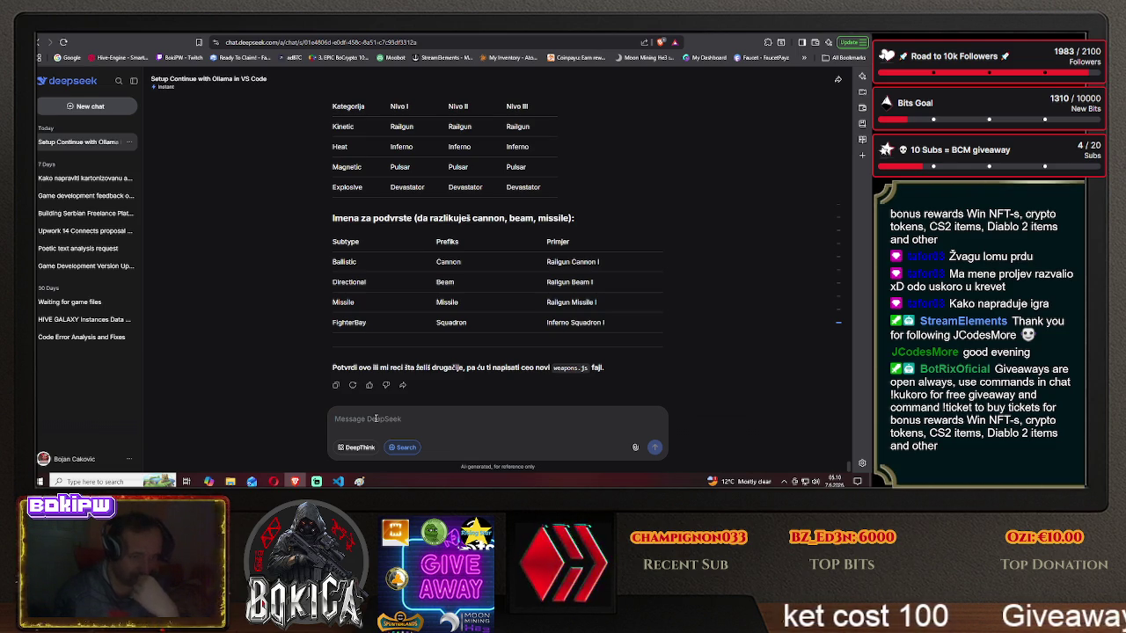
- Ask DeepSeek 'fighters bay na kom principu rade' and read its Fighter Bay explanation
{"action": "type", "text": "fig"}
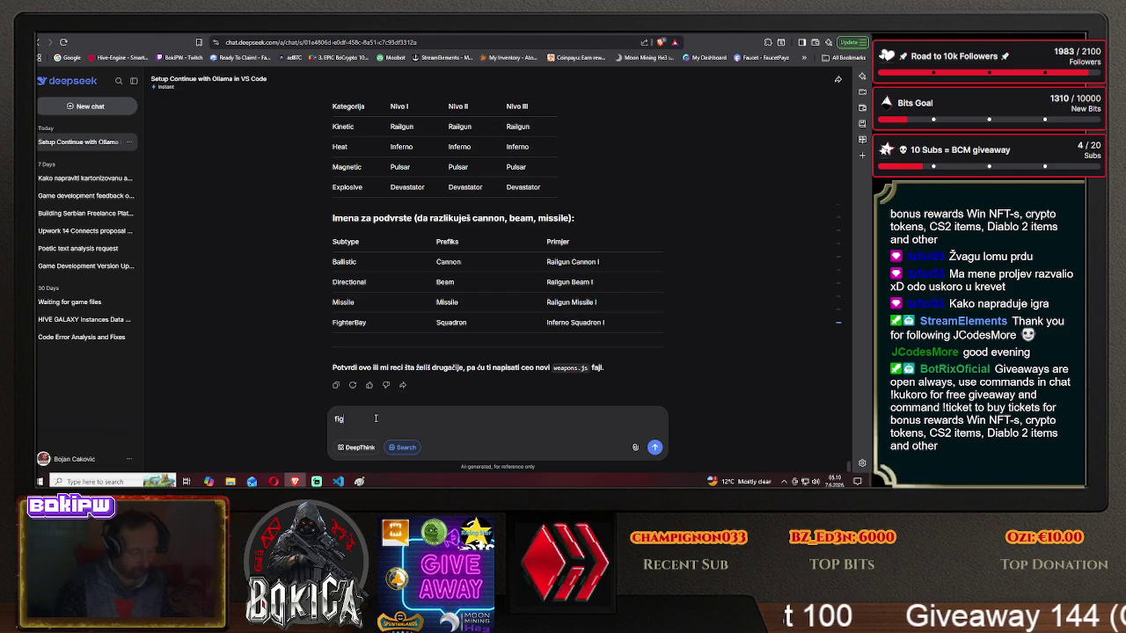
{"action": "type", "text": "hters"}
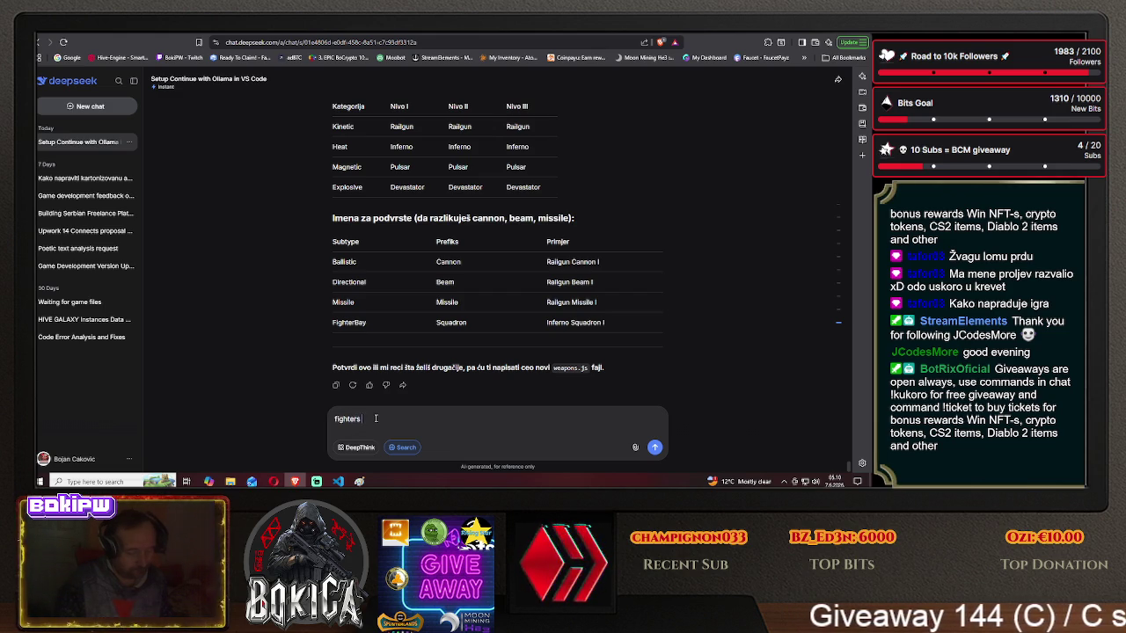
{"action": "type", "text": " bay na kom pr"}
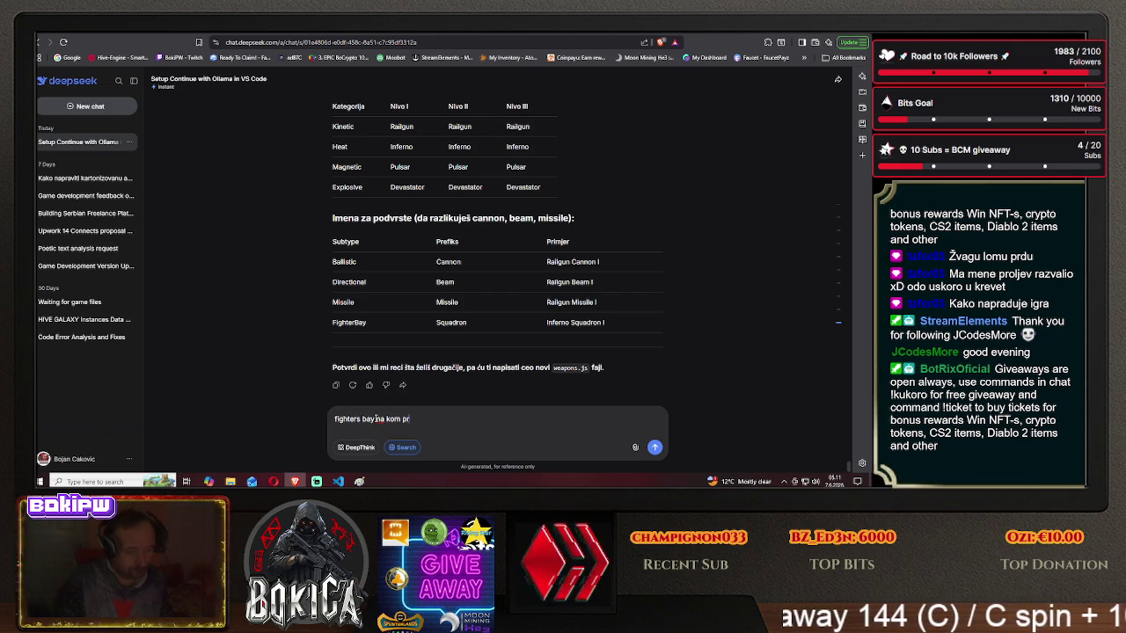
{"action": "type", "text": "incipu rade"}
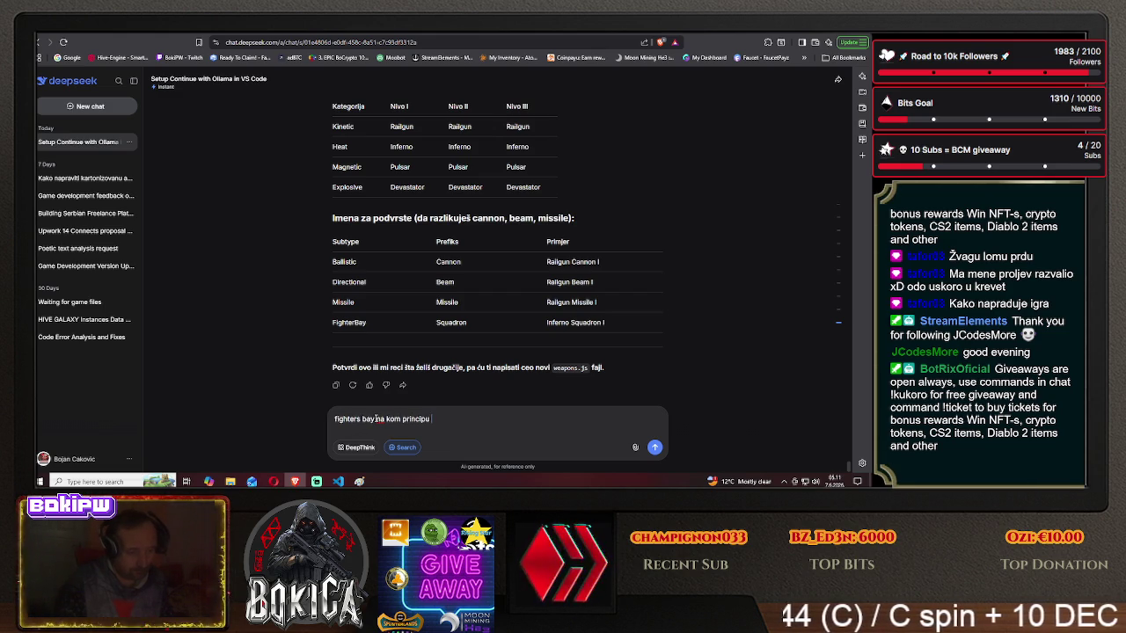
{"action": "key", "text": "Return"}
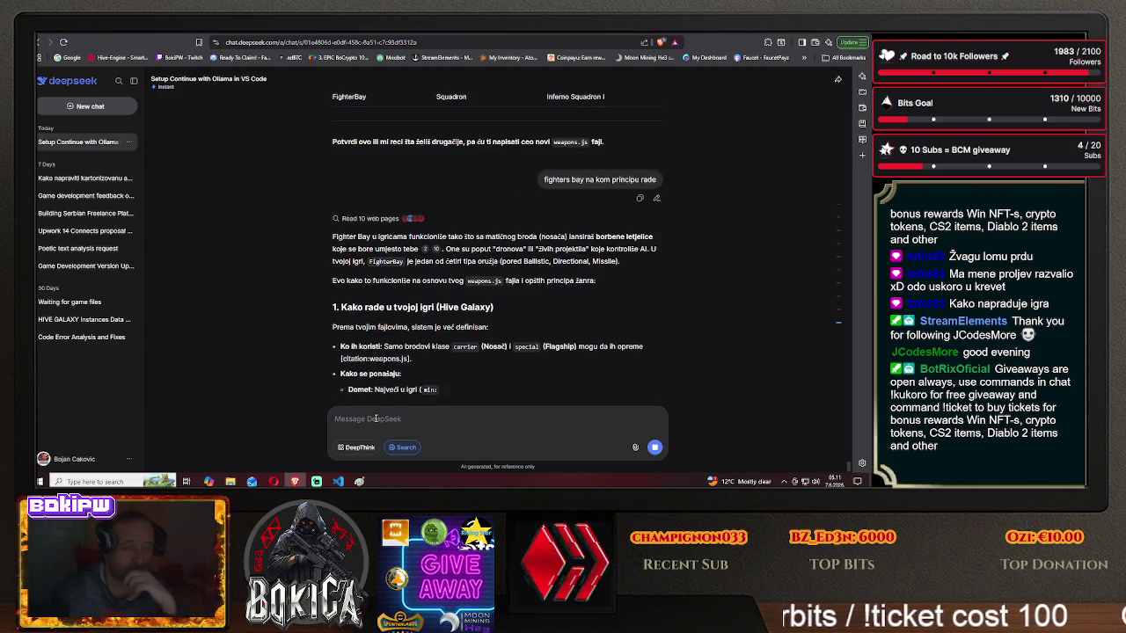
{"action": "scroll", "coordinate": [351, 264], "scroll_direction": "up", "scroll_amount": 1}
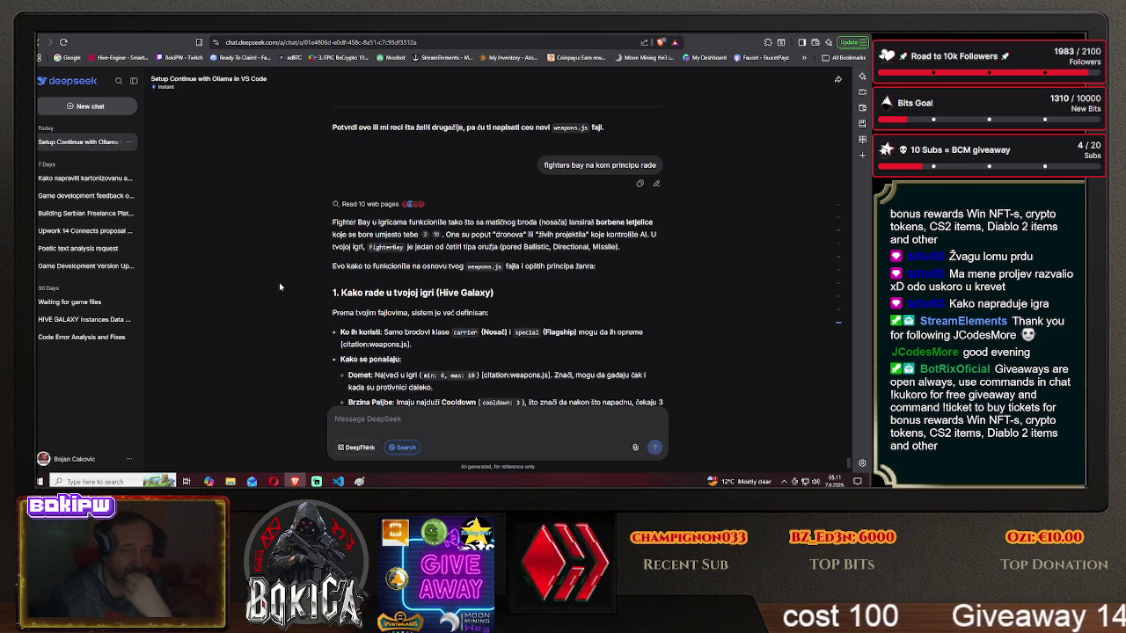
- Scroll to the table of Light, Heavy, Bomber and Elite squadrons with their damage types
{"action": "scroll", "coordinate": [280, 287], "scroll_direction": "down", "scroll_amount": 1}
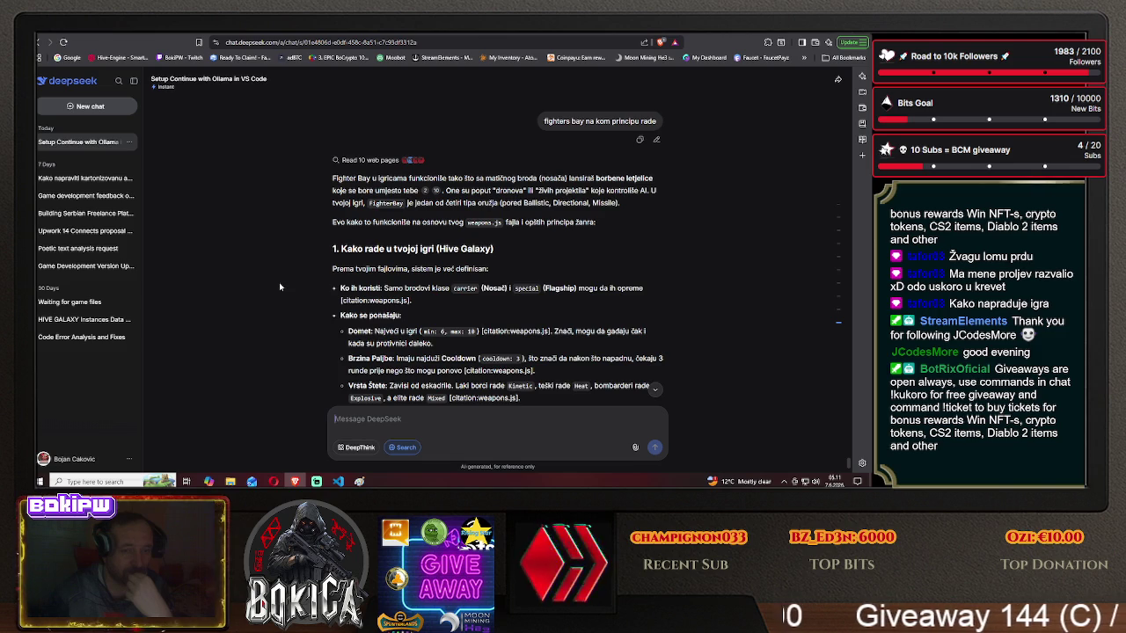
{"action": "scroll", "coordinate": [280, 287], "scroll_direction": "down", "scroll_amount": 1}
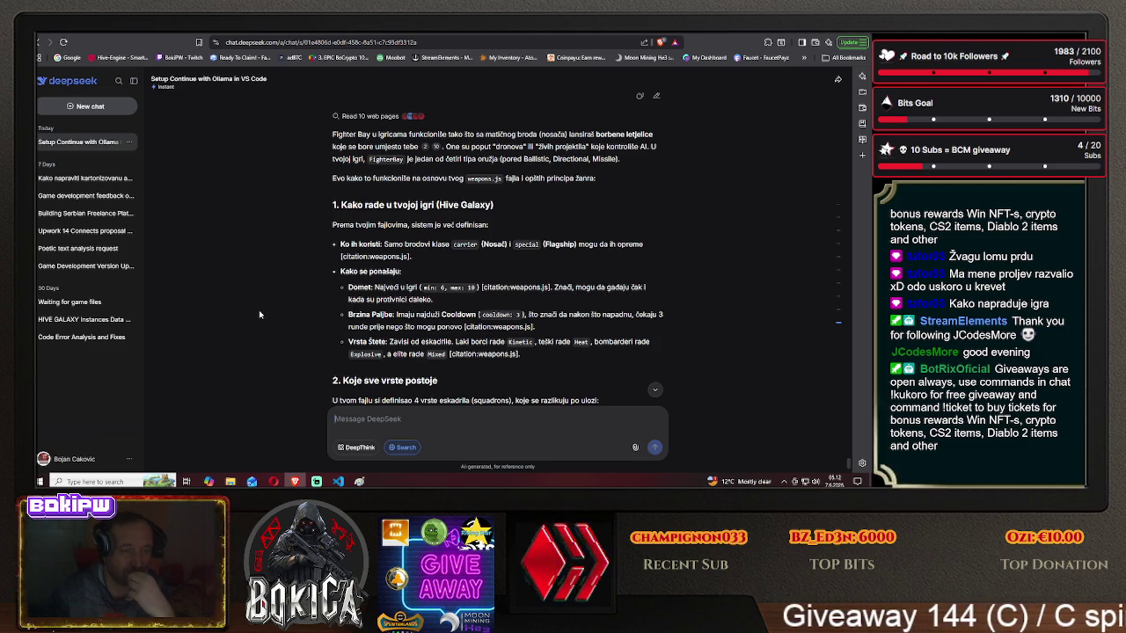
{"action": "scroll", "coordinate": [260, 314], "scroll_direction": "down", "scroll_amount": 1}
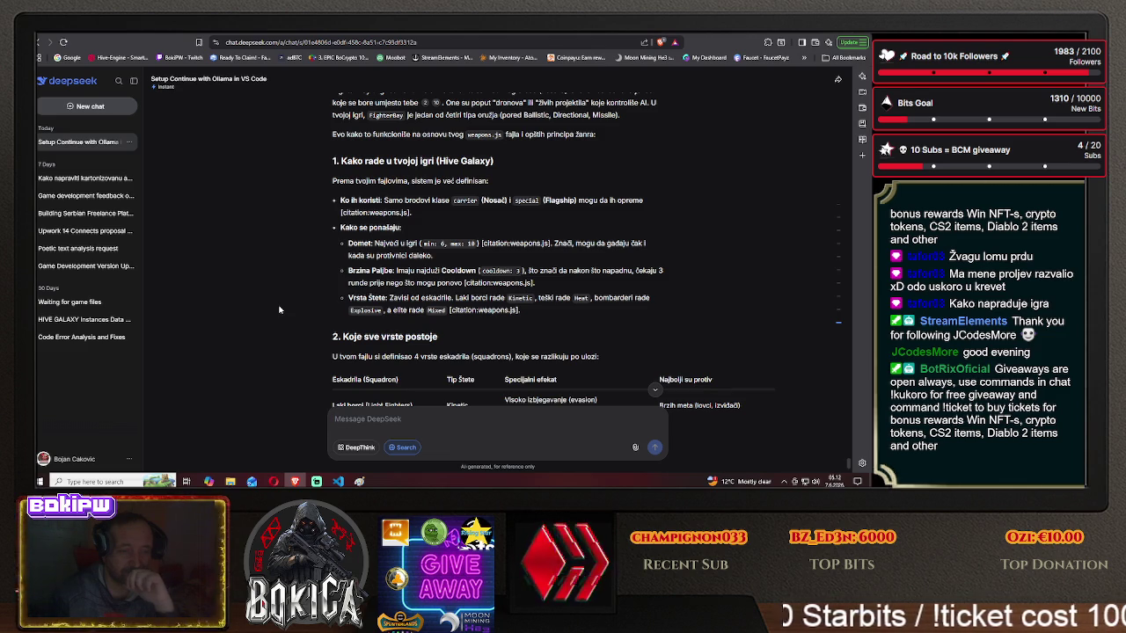
{"action": "scroll", "coordinate": [279, 310], "scroll_direction": "down", "scroll_amount": 1}
{"action": "scroll", "coordinate": [279, 310], "scroll_direction": "down", "scroll_amount": 1}
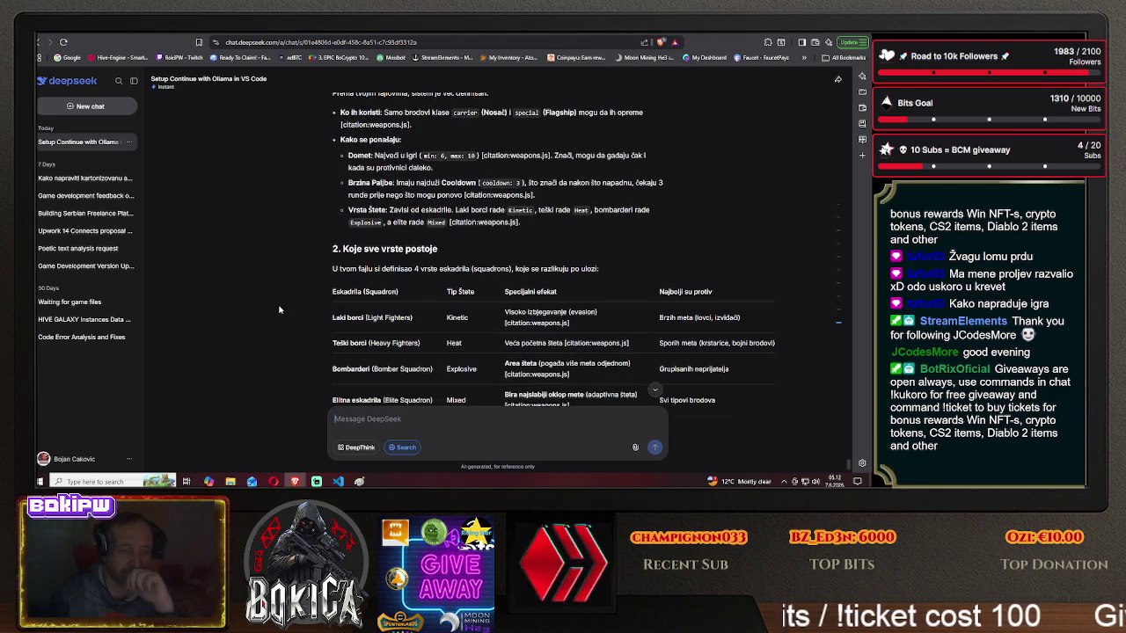
{"action": "scroll", "coordinate": [279, 310], "scroll_direction": "down", "scroll_amount": 2}
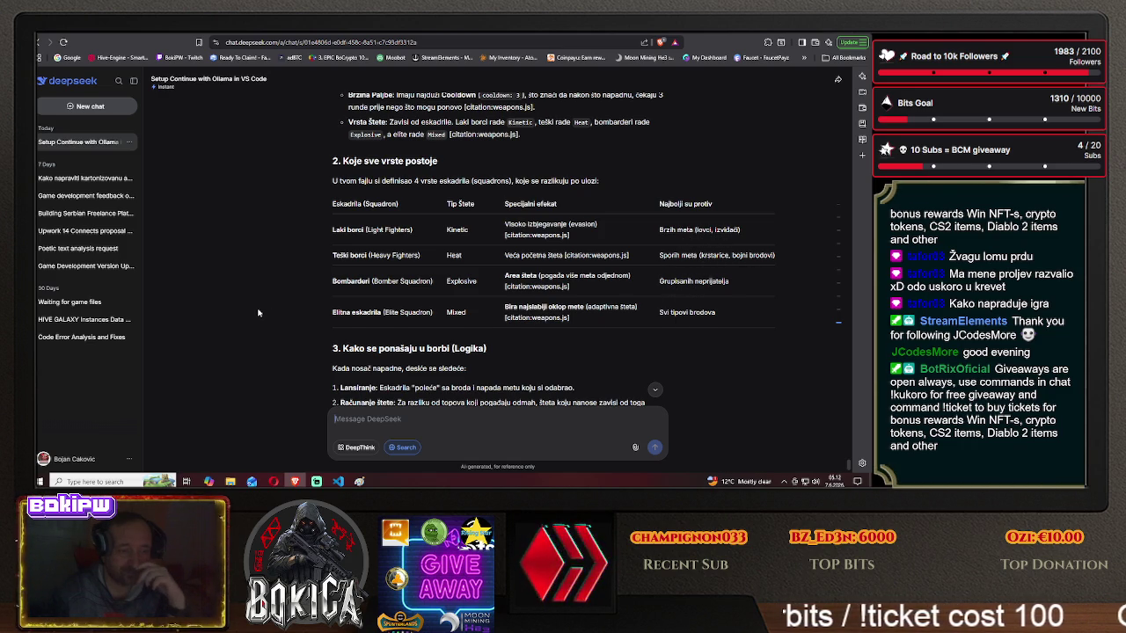
{"action": "scroll", "coordinate": [262, 309], "scroll_direction": "down", "scroll_amount": 3}
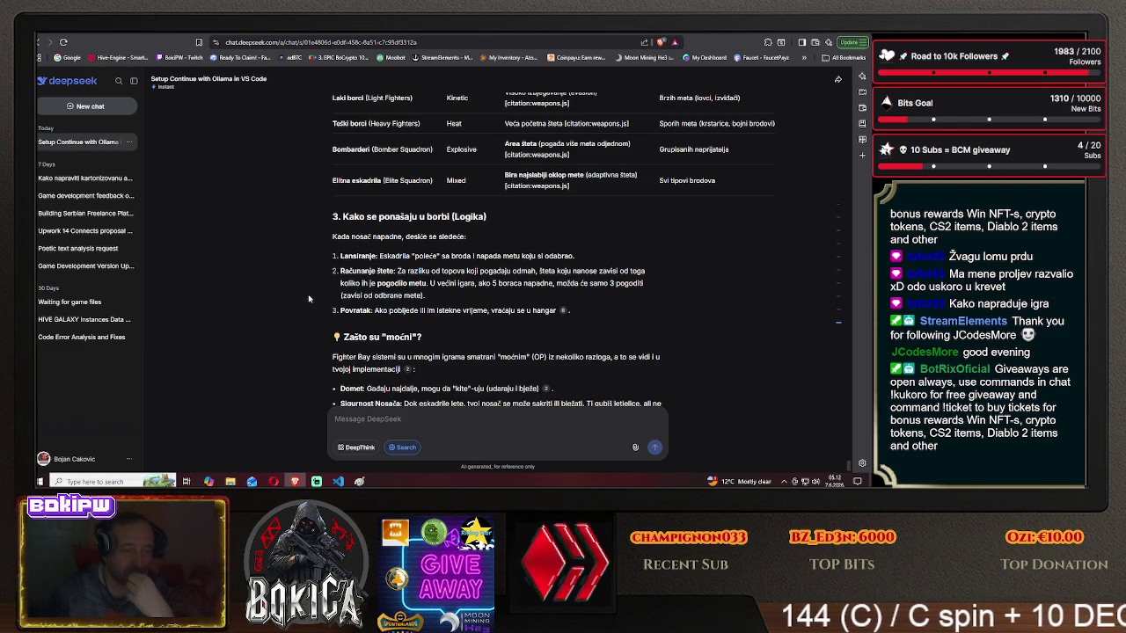
{"action": "scroll", "coordinate": [294, 300], "scroll_direction": "down", "scroll_amount": 1}
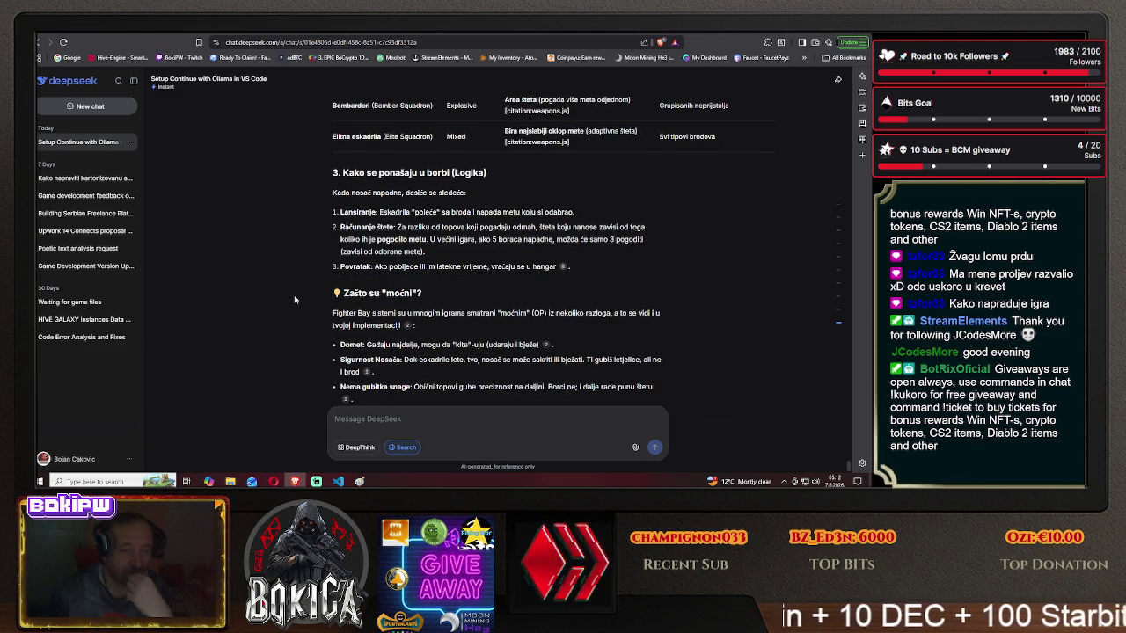
{"action": "scroll", "coordinate": [295, 300], "scroll_direction": "down", "scroll_amount": 1}
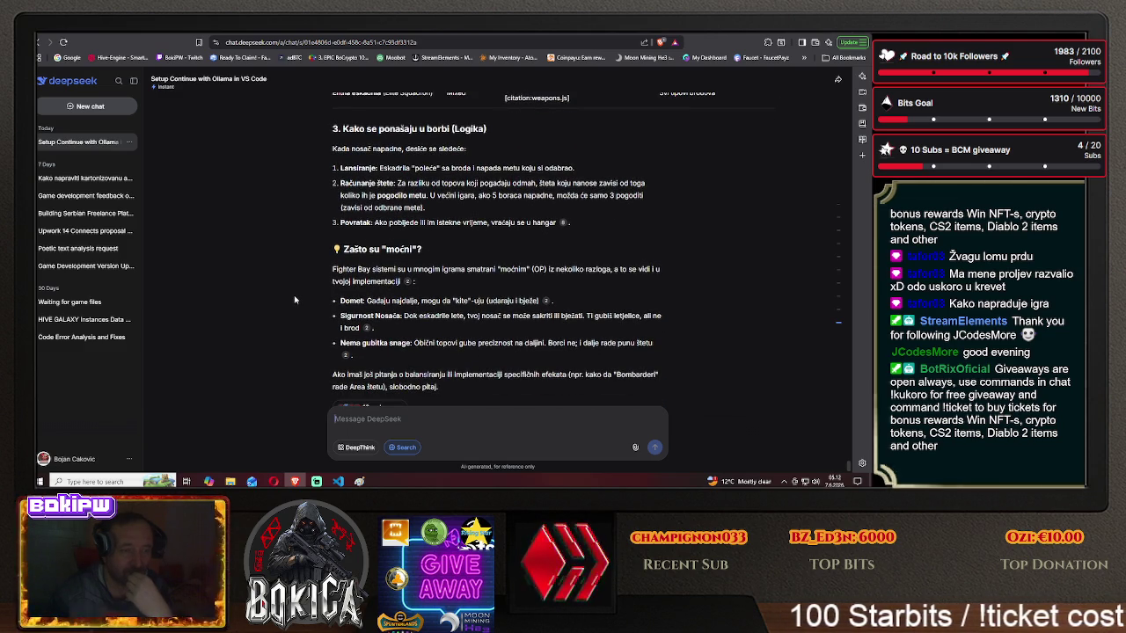
{"action": "scroll", "coordinate": [294, 300], "scroll_direction": "down", "scroll_amount": 1}
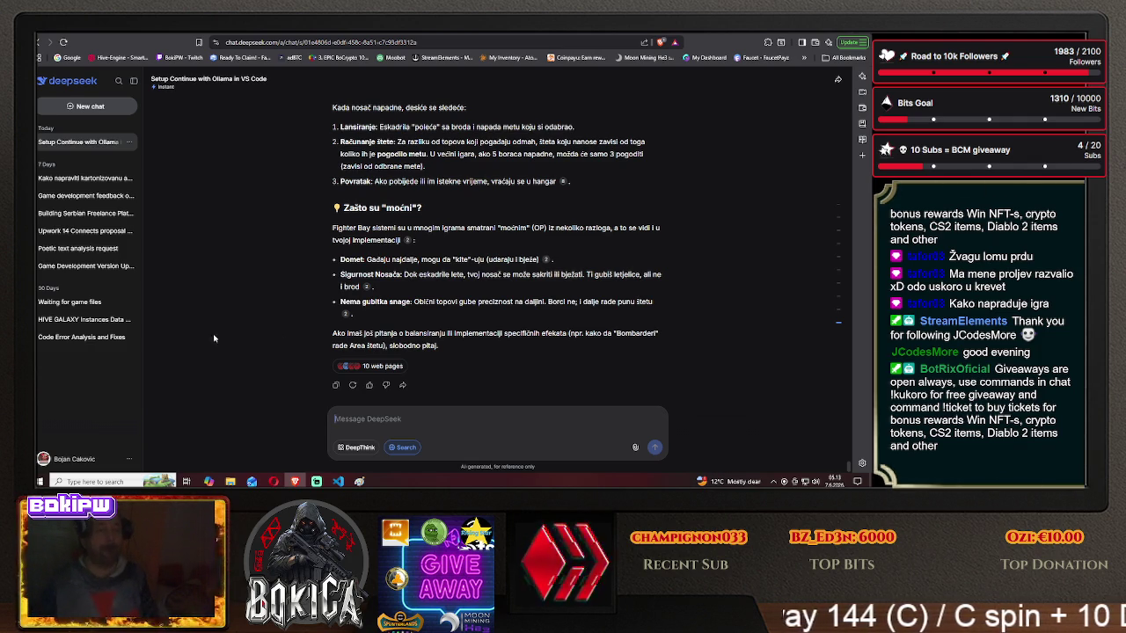
{"action": "scroll", "coordinate": [224, 284], "scroll_direction": "up", "scroll_amount": 3}
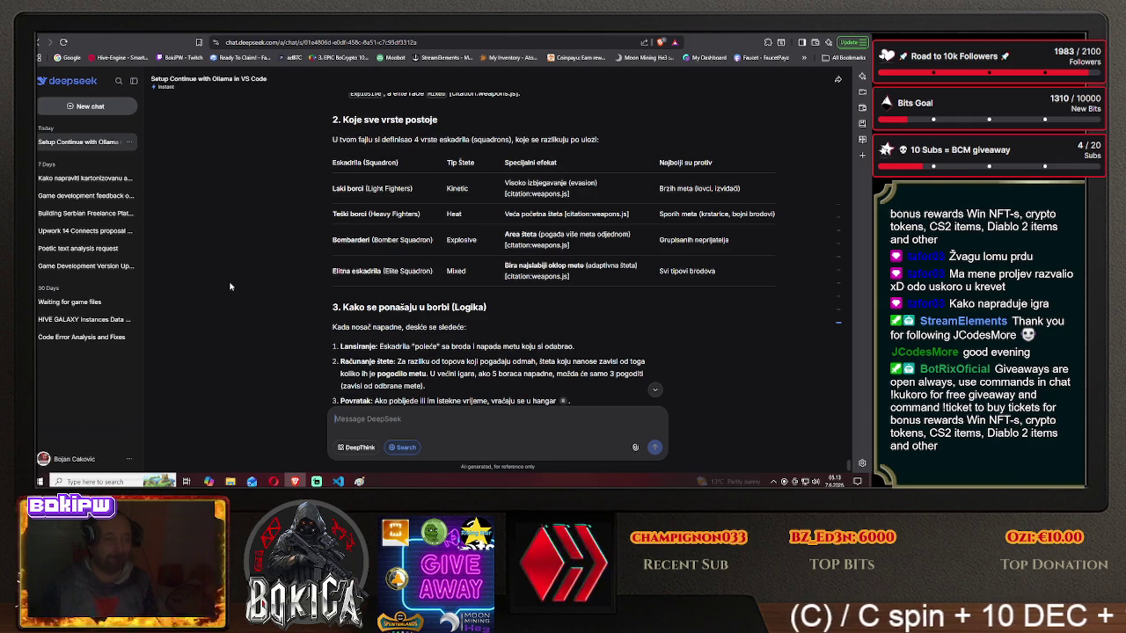
{"action": "scroll", "coordinate": [230, 287], "scroll_direction": "up", "scroll_amount": 10}
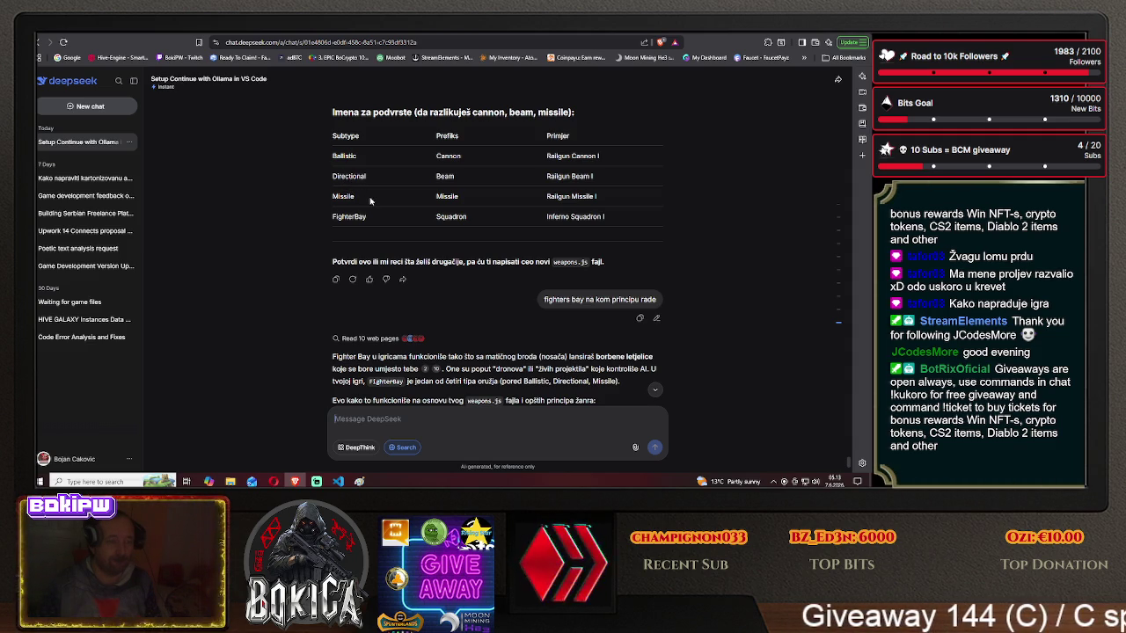
- Switch from DeepSeek to the Claude conversation with the ARMOR_RESISTANCE matrix
{"action": "key", "text": "ctrl+Tab"}
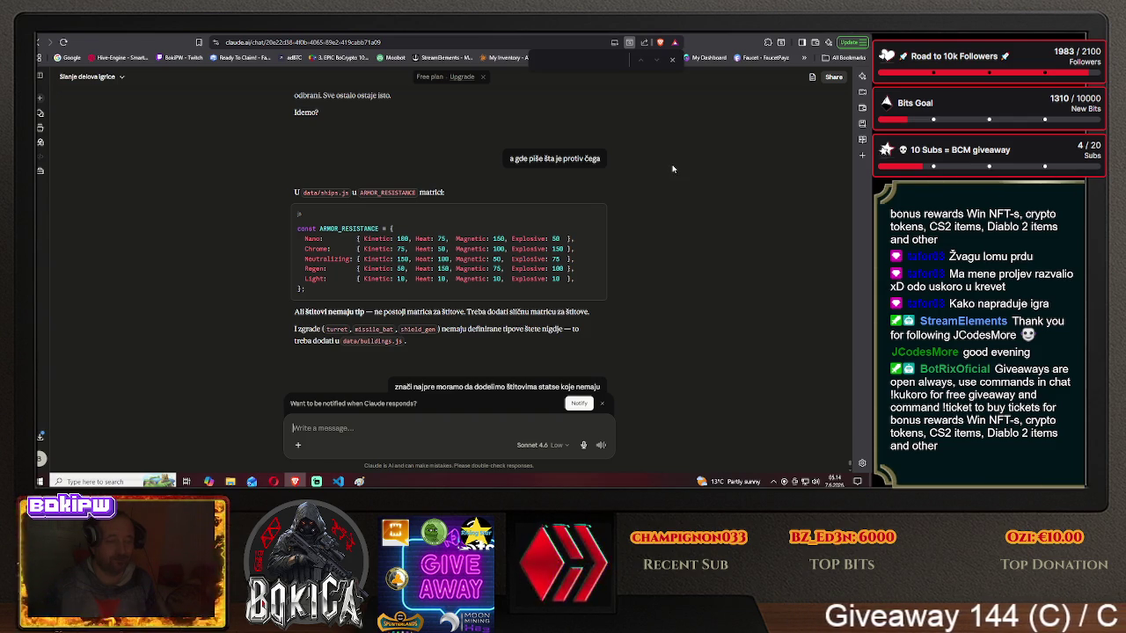
- Glance at the Hive Galaxy tab, then return to DeepSeek and scroll to the Korak 2 tables
{"action": "key", "text": "ctrl+Tab"}
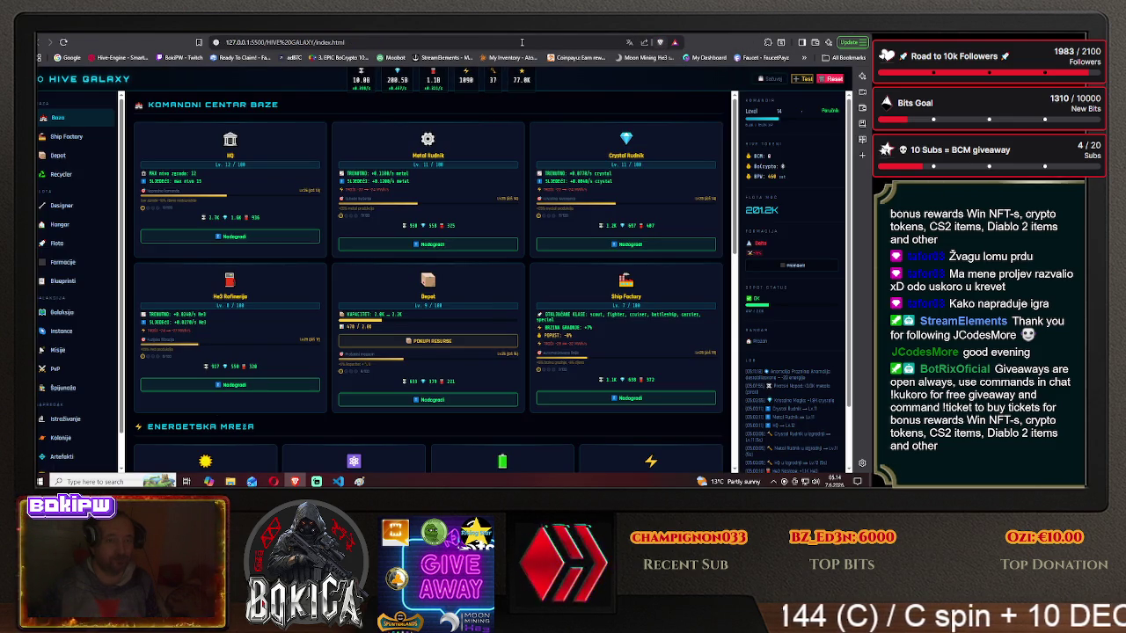
{"action": "left_click", "coordinate": [425, 33]}
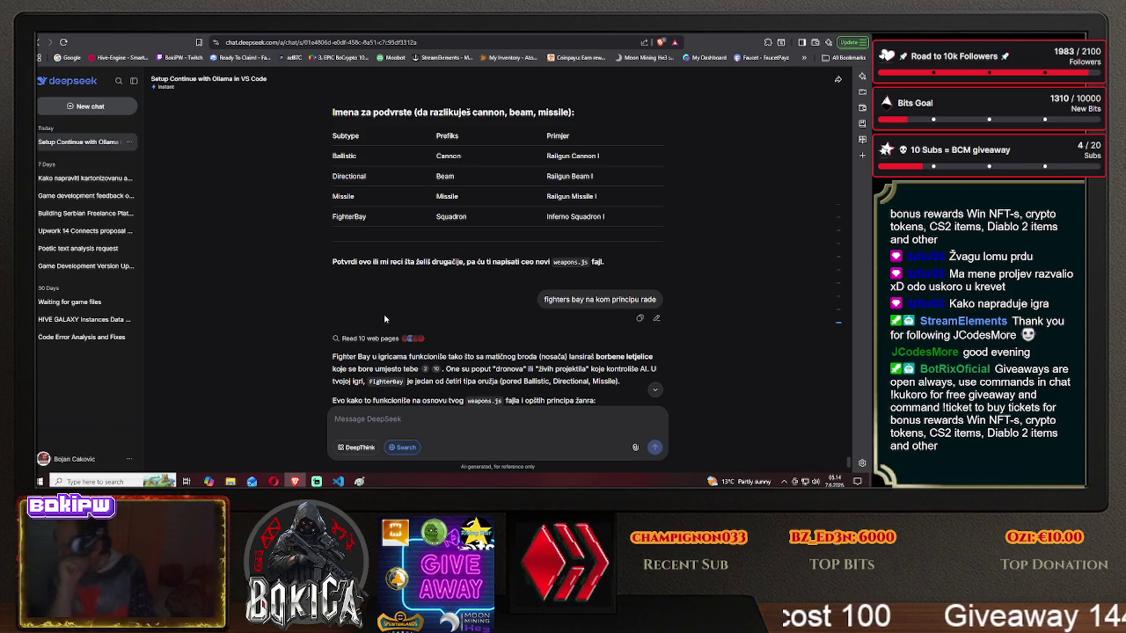
{"action": "scroll", "coordinate": [309, 310], "scroll_direction": "down", "scroll_amount": 5}
{"action": "scroll", "coordinate": [309, 310], "scroll_direction": "down", "scroll_amount": 10}
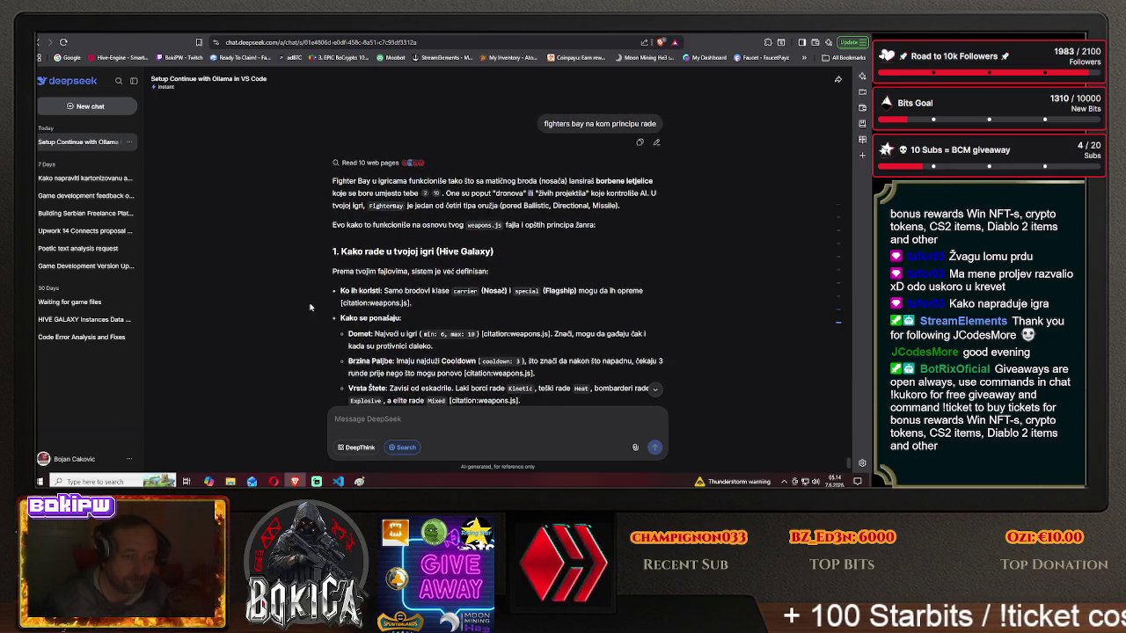
- Finish reading the FighterBay explanation, then switch to the Hive Galaxy base command centre
{"action": "scroll", "coordinate": [310, 307], "scroll_direction": "down", "scroll_amount": 1}
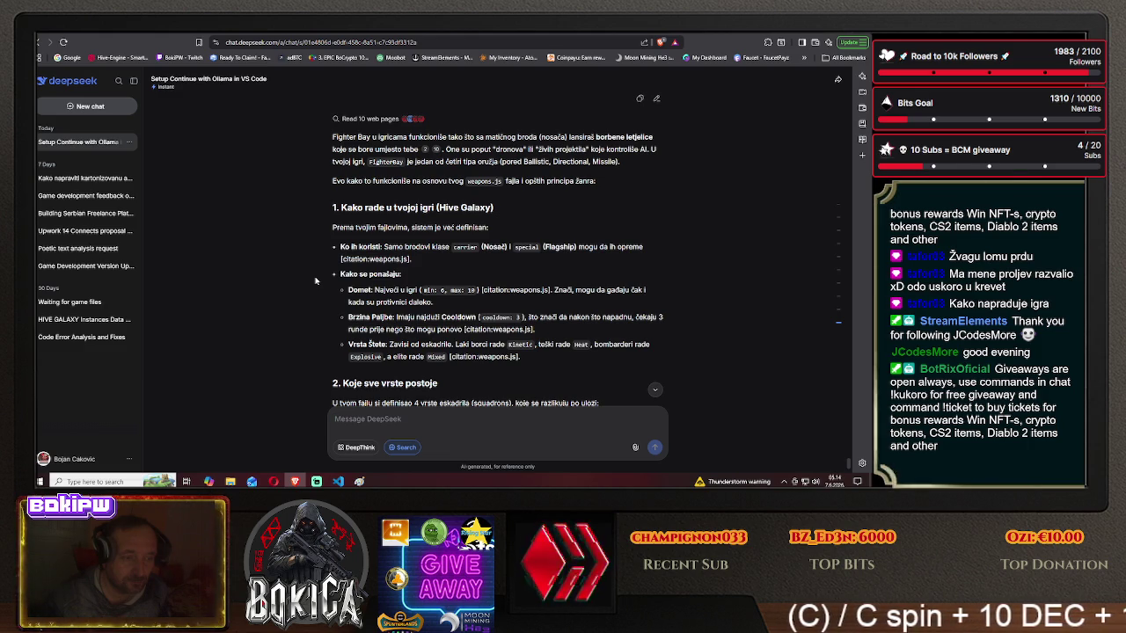
{"action": "scroll", "coordinate": [315, 281], "scroll_direction": "down", "scroll_amount": 1}
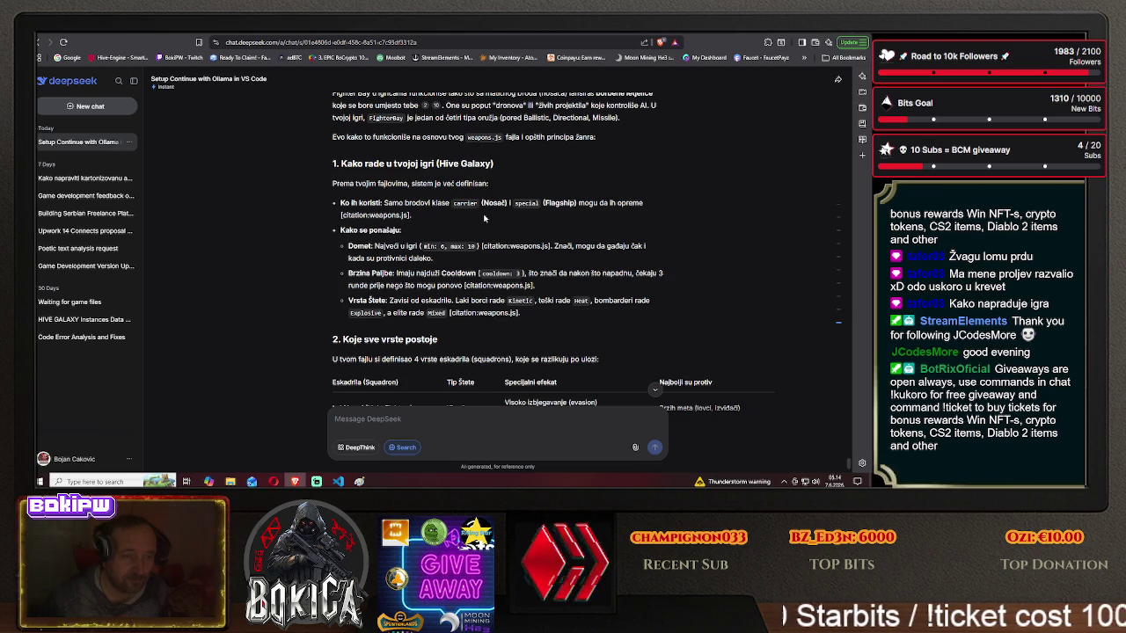
{"action": "left_click", "coordinate": [756, 35]}
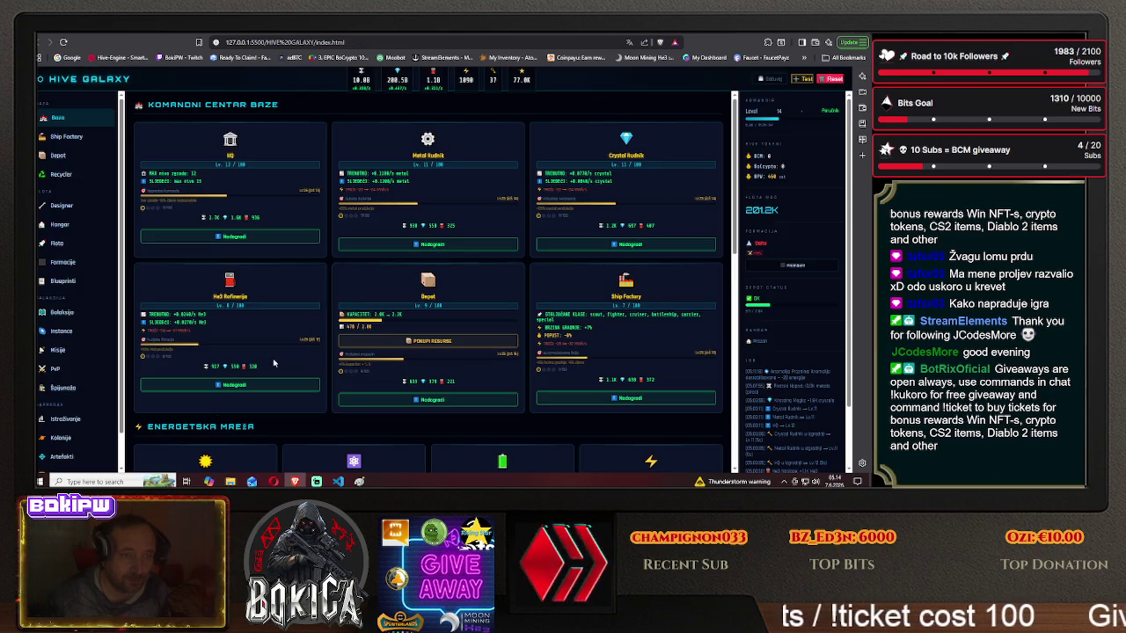
- Browse the game's Blueprinti tier cards I–III, then return to DeepSeek's four squadron types table
{"action": "left_click", "coordinate": [84, 282]}
{"action": "scroll", "coordinate": [247, 310], "scroll_direction": "down", "scroll_amount": 10}
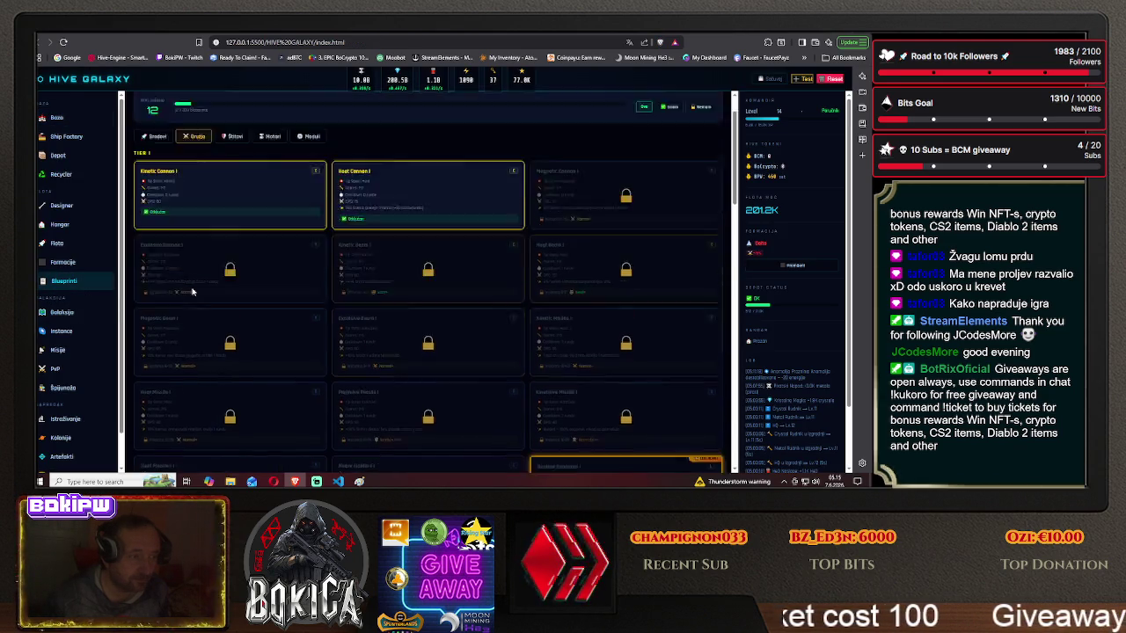
{"action": "scroll", "coordinate": [248, 310], "scroll_direction": "down", "scroll_amount": 3}
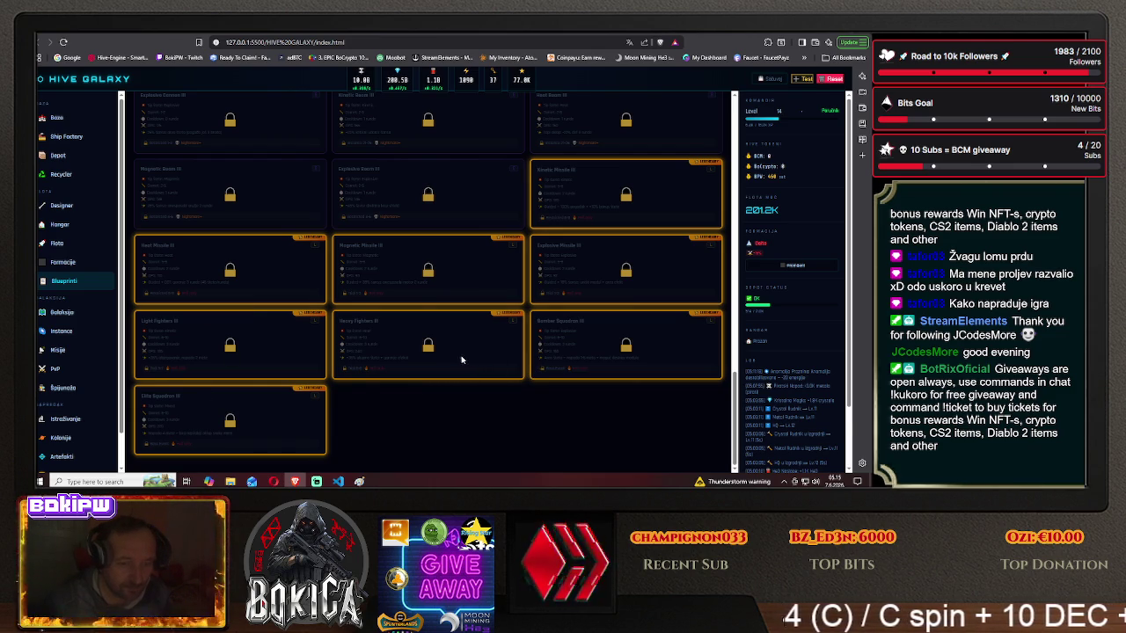
{"action": "scroll", "coordinate": [401, 299], "scroll_direction": "down", "scroll_amount": 3}
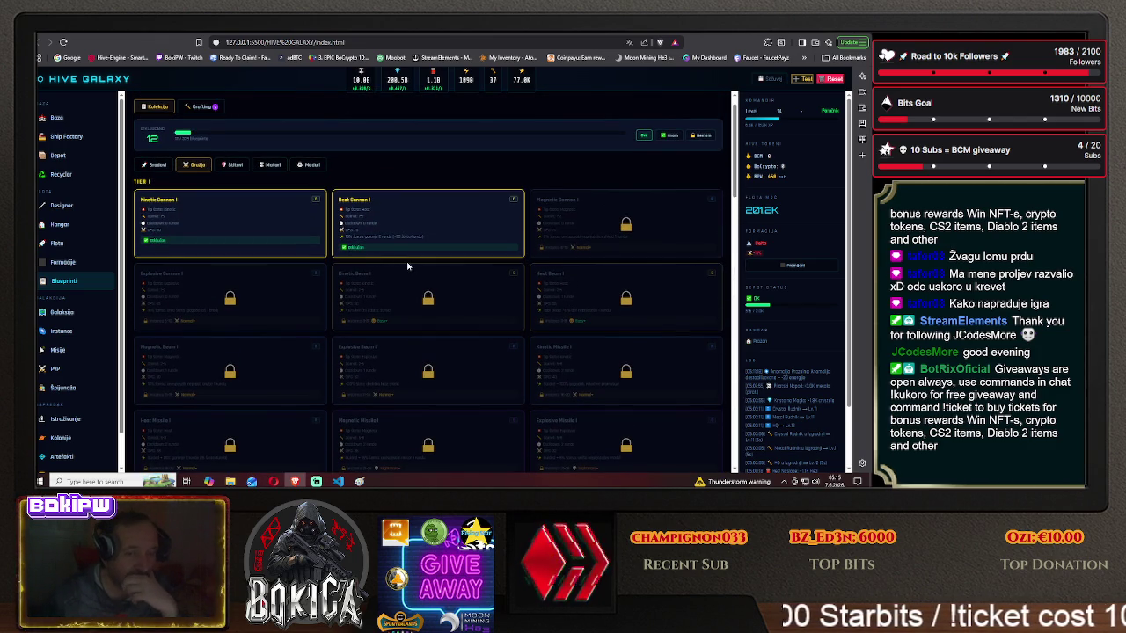
{"action": "scroll", "coordinate": [407, 266], "scroll_direction": "down", "scroll_amount": 8}
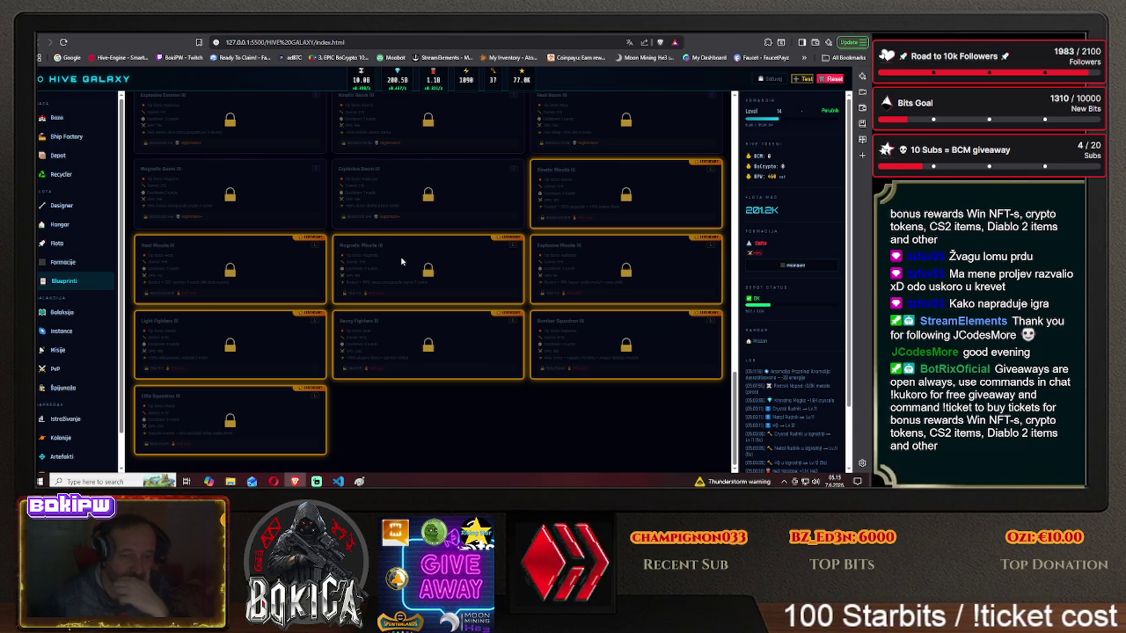
{"action": "scroll", "coordinate": [401, 259], "scroll_direction": "down", "scroll_amount": 3}
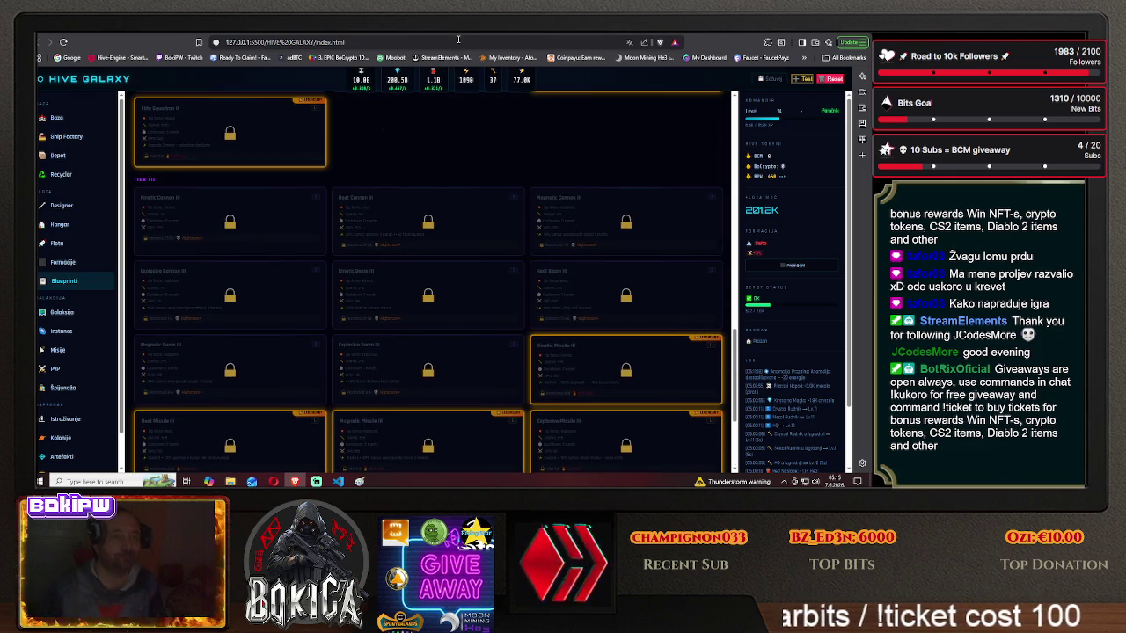
{"action": "key", "text": "ctrl+Tab"}
{"action": "scroll", "coordinate": [285, 345], "scroll_direction": "down", "scroll_amount": 3}
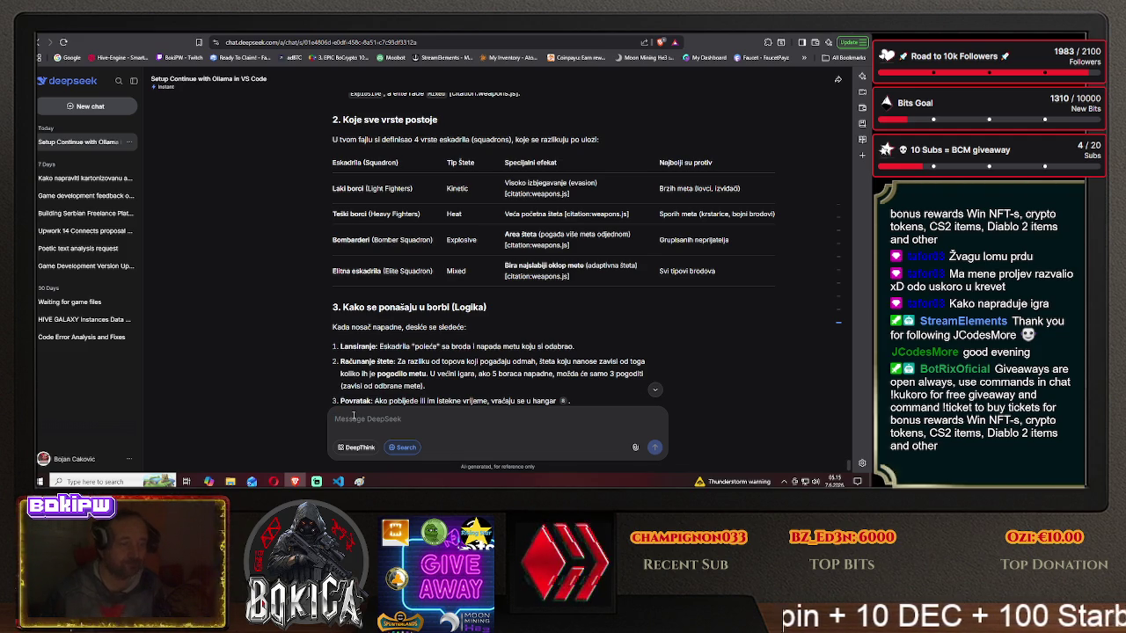
- Send DeepSeek the message 'znači ovo će da bude special weapon'
{"action": "type", "text": "znači ovo će da bude spe"}
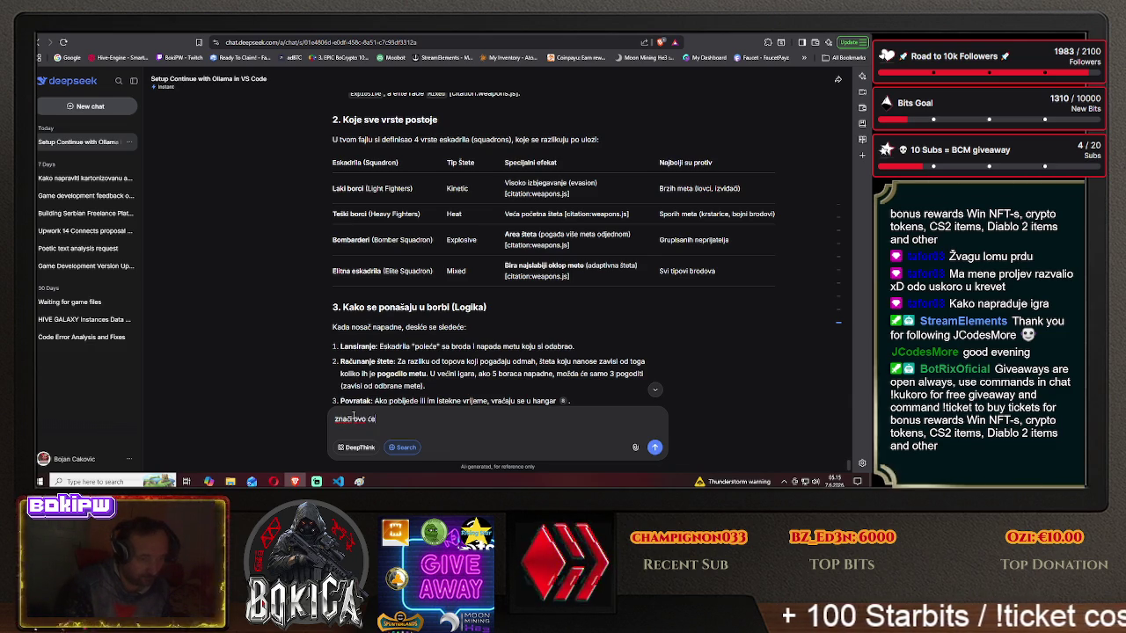
{"action": "type", "text": "cial weapon"}
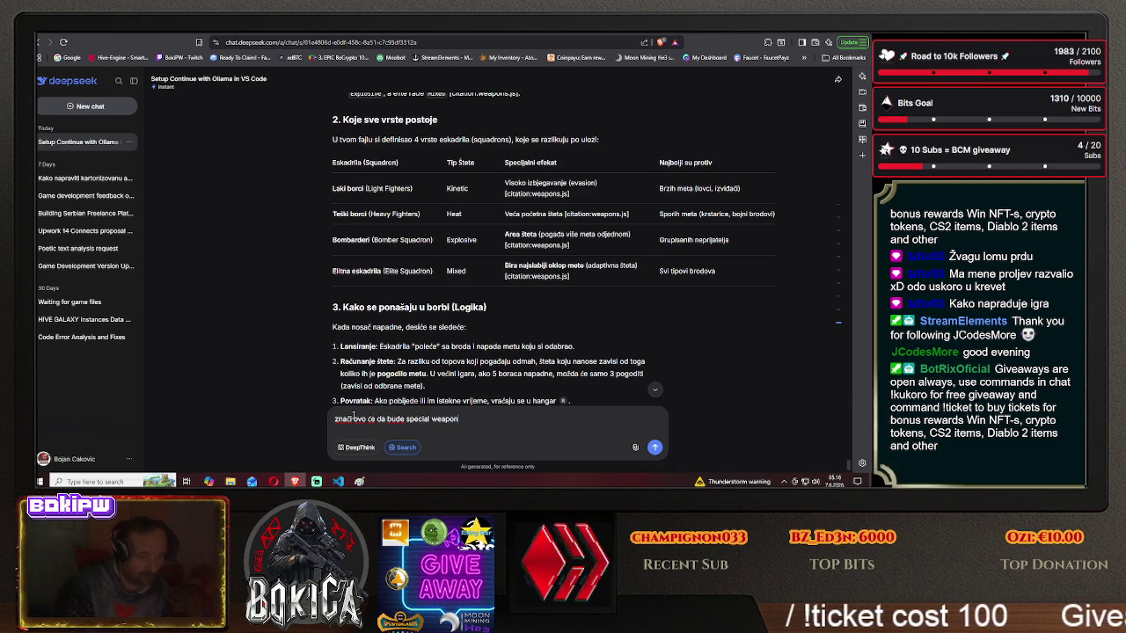
{"action": "key", "text": "Return"}
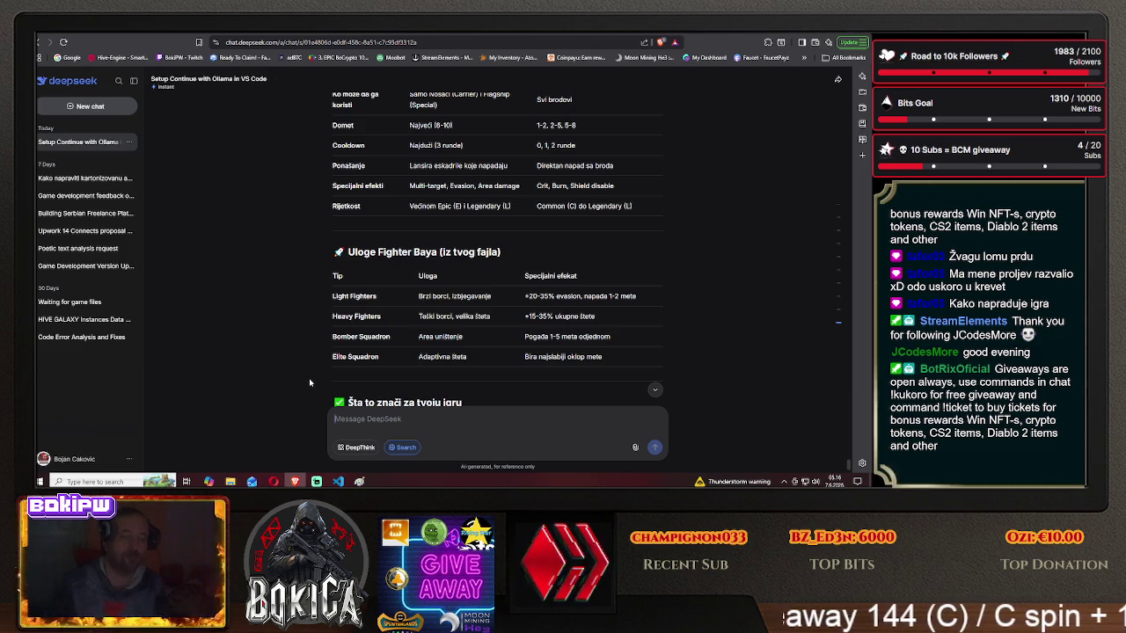
- Scroll to the end of the rename offer and draft the reply 'ne zadržaću moja imena'
{"action": "scroll", "coordinate": [255, 361], "scroll_direction": "down", "scroll_amount": 3}
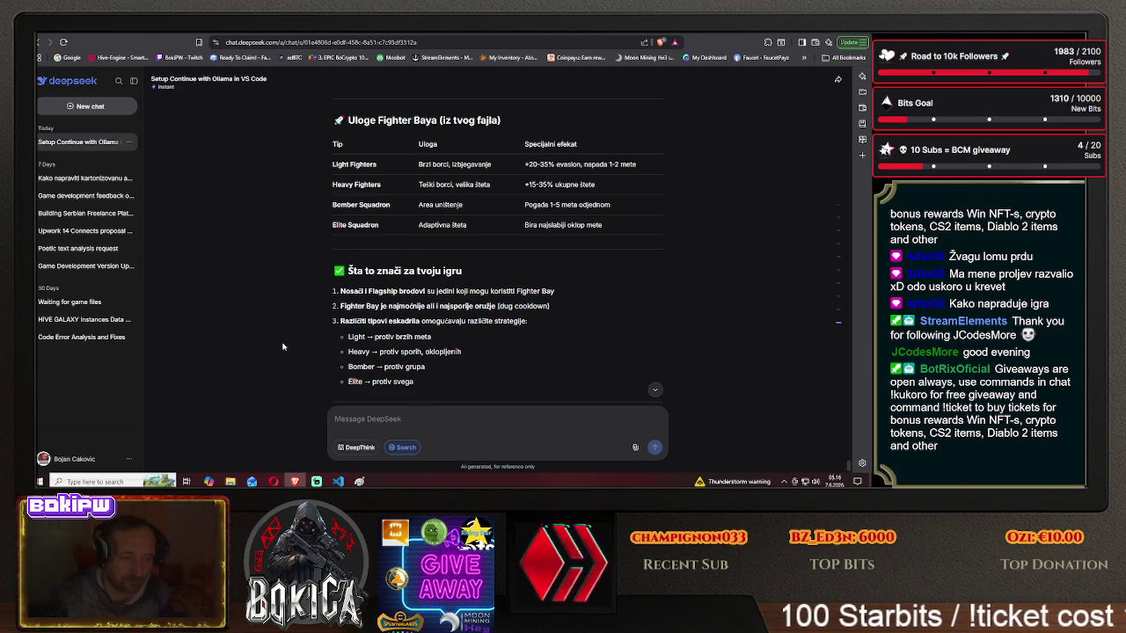
{"action": "scroll", "coordinate": [267, 351], "scroll_direction": "down", "scroll_amount": 1}
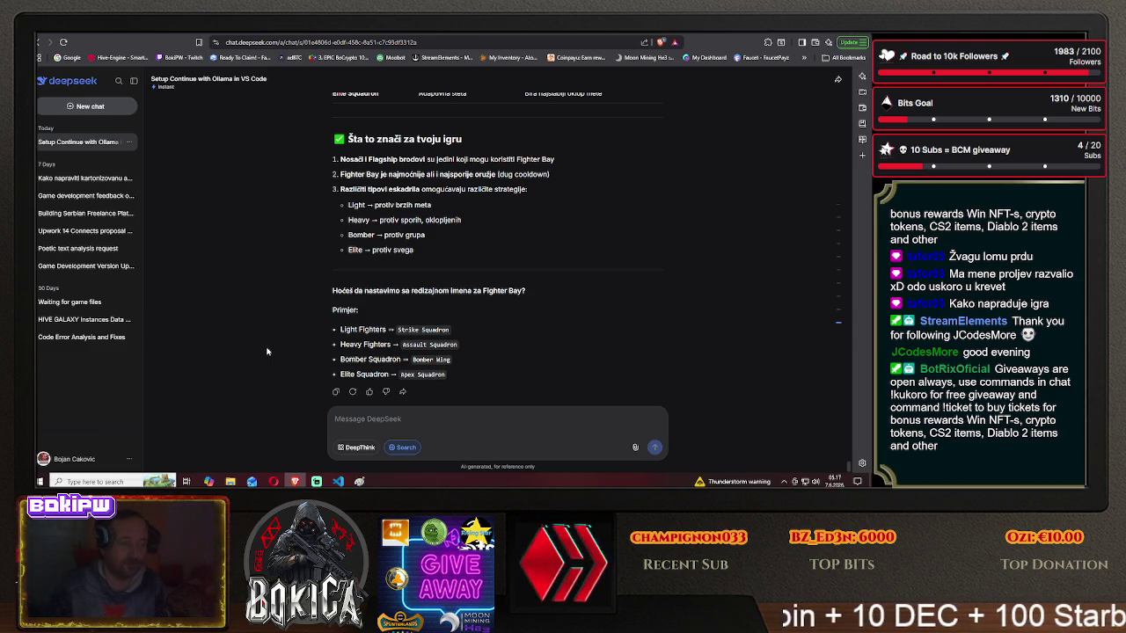
{"action": "scroll", "coordinate": [267, 352], "scroll_direction": "down", "scroll_amount": 1}
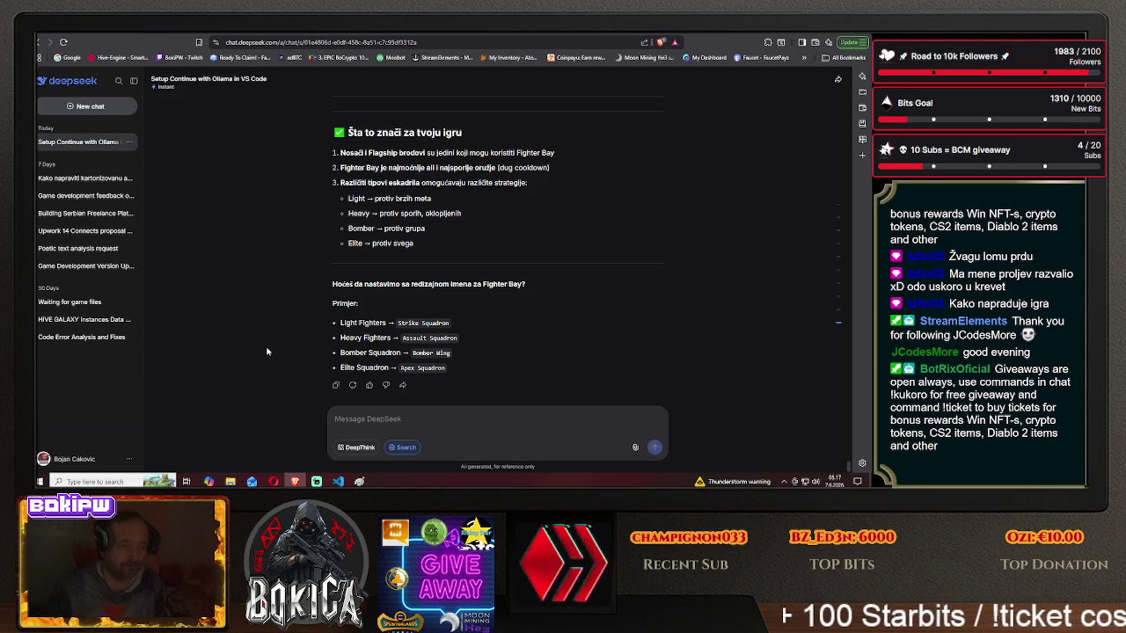
{"action": "type", "text": "ne zadržaću moja imena"}
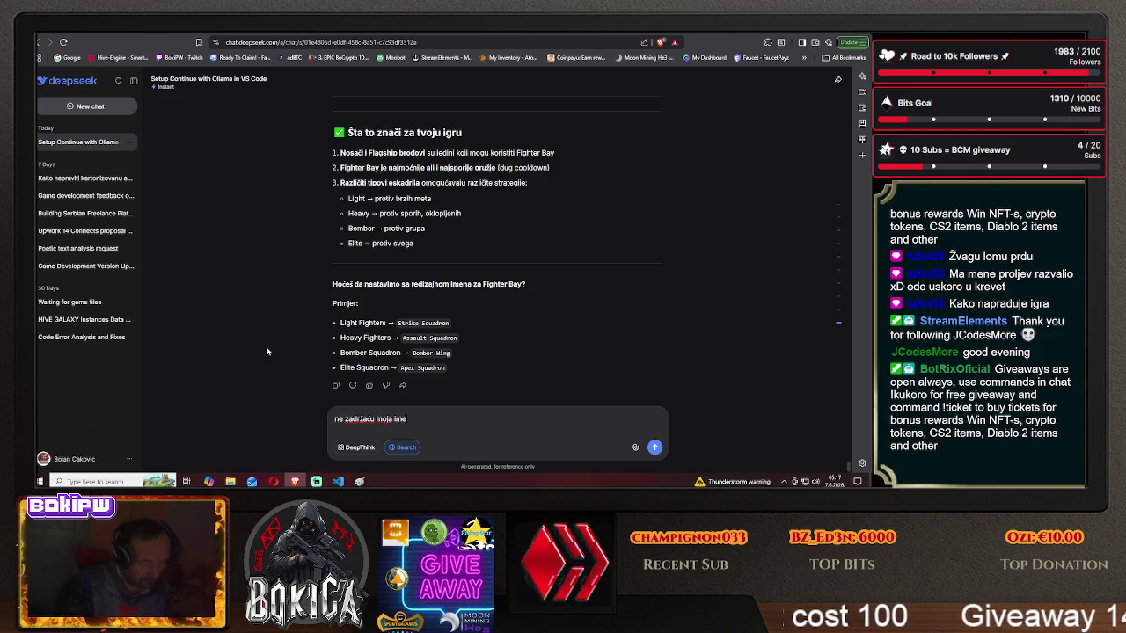
- Send the refusal, then also send 'zadržavam imena special weapons'
{"action": "key", "text": "Return"}
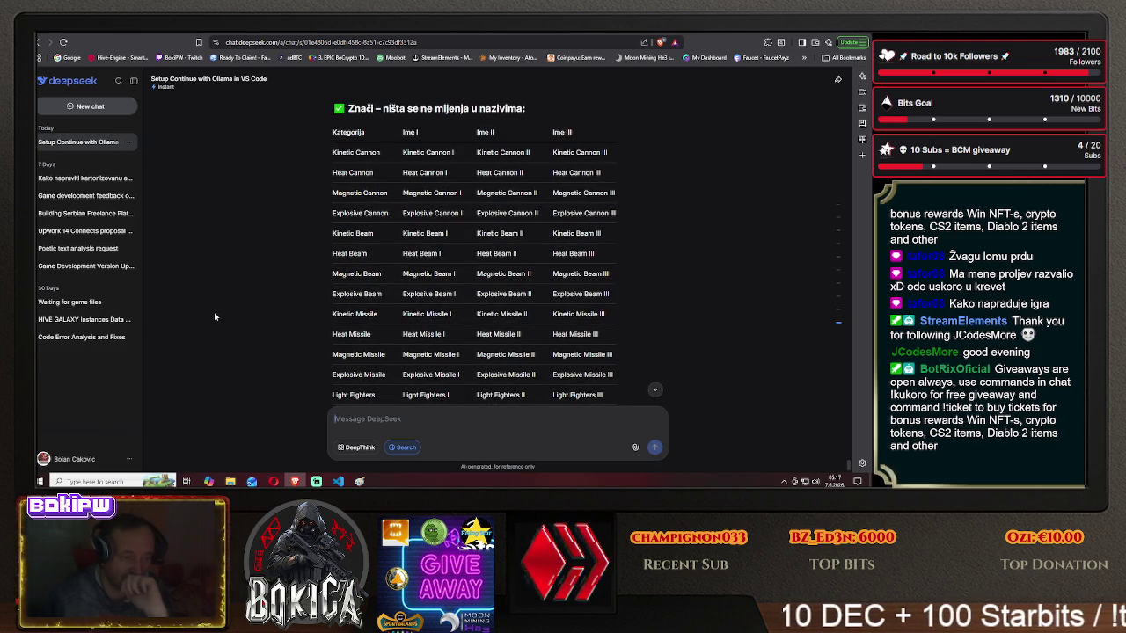
{"action": "scroll", "coordinate": [207, 317], "scroll_direction": "down", "scroll_amount": 3}
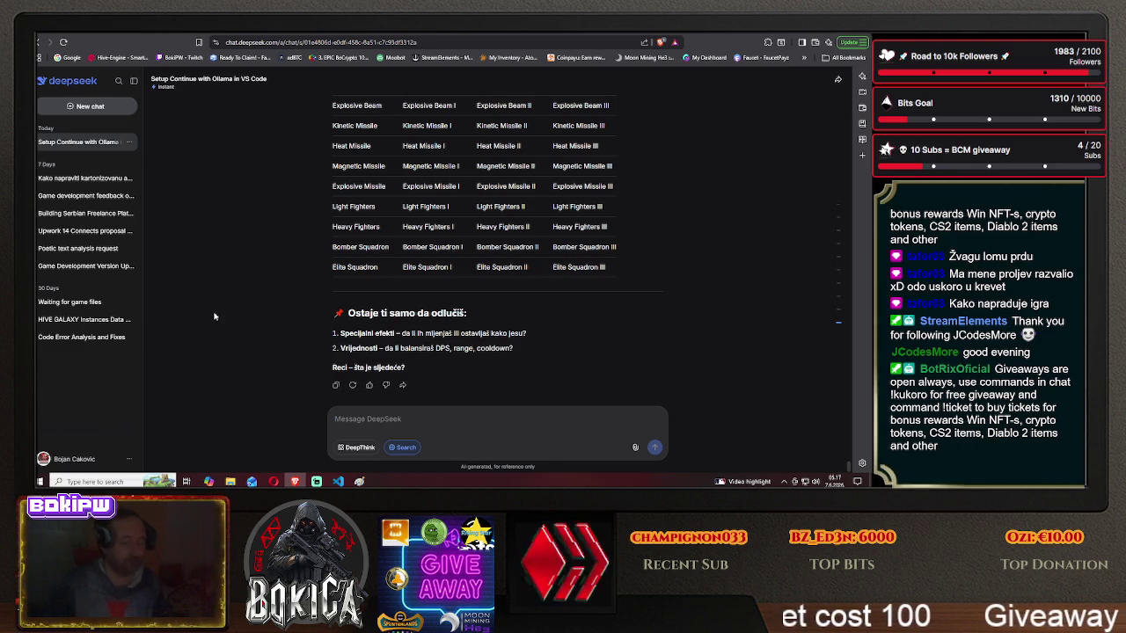
{"action": "type", "text": "zadržavam ime"}
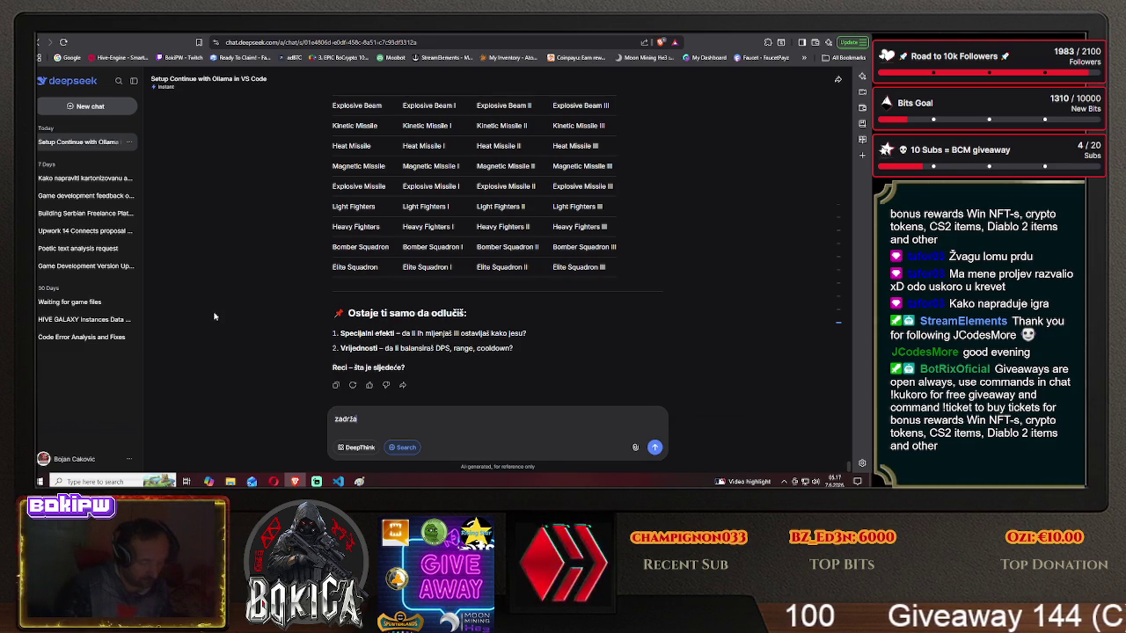
{"action": "type", "text": "na s"}
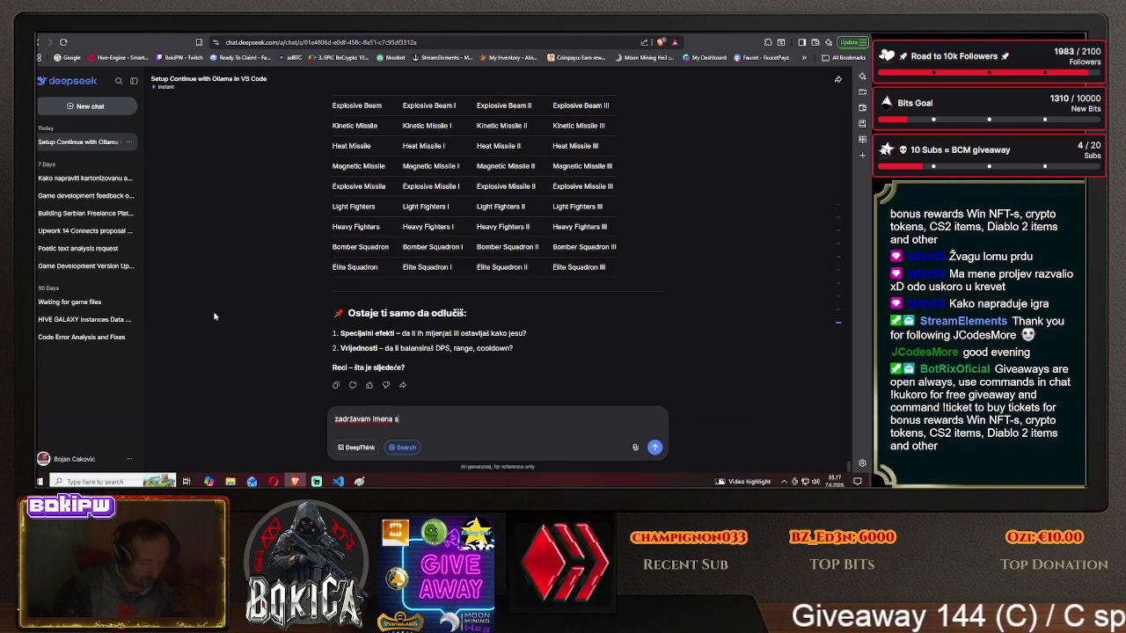
{"action": "type", "text": "pecial weapons"}
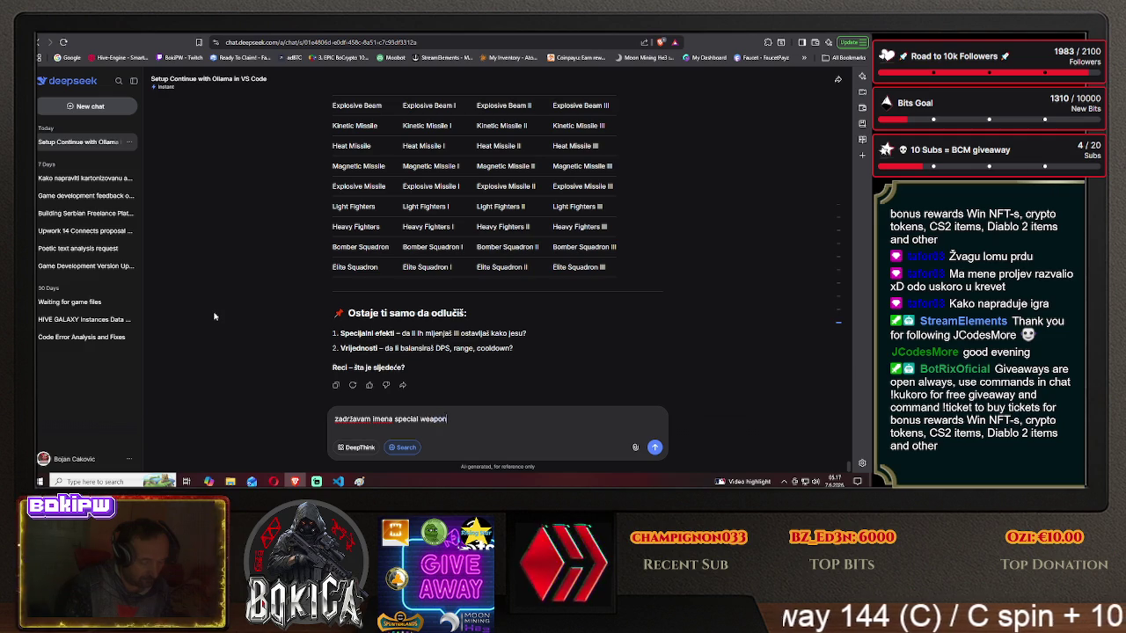
{"action": "key", "text": "Return"}
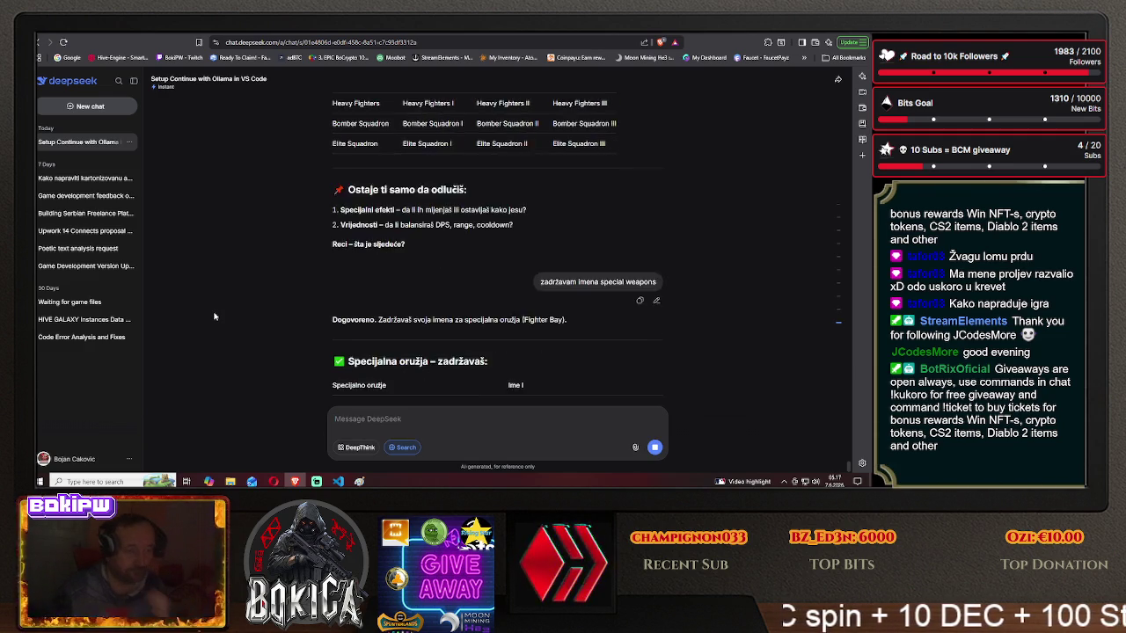
- Review the Fighter Bay tier I–III table and the four 'Šta sada radimo?' options
{"action": "scroll", "coordinate": [233, 287], "scroll_direction": "up", "scroll_amount": 1}
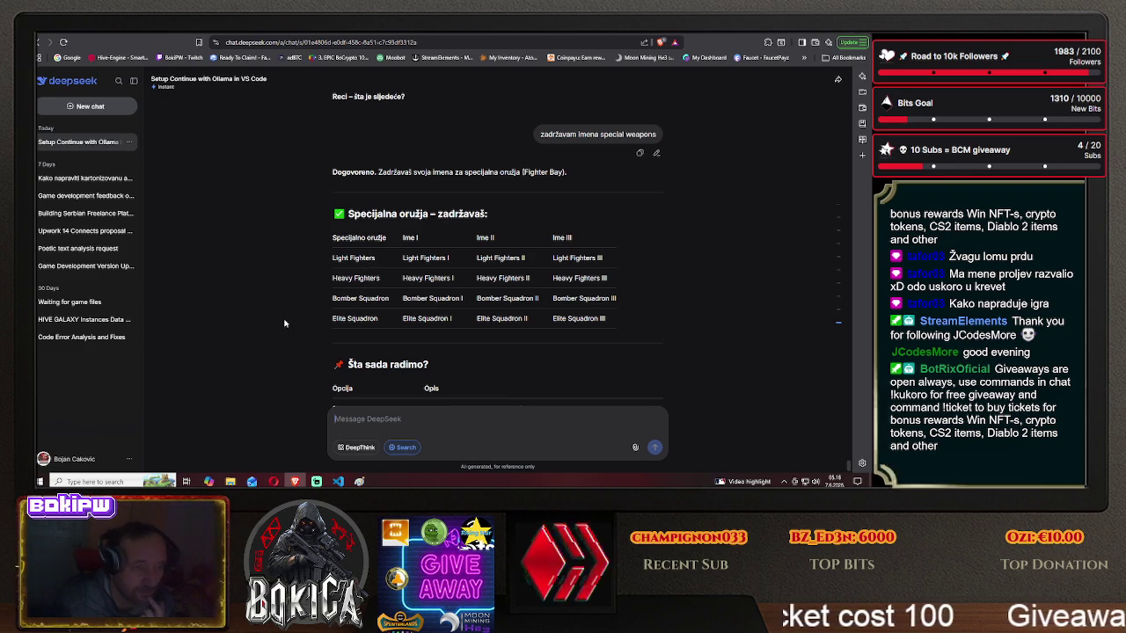
{"action": "scroll", "coordinate": [284, 323], "scroll_direction": "down", "scroll_amount": 1}
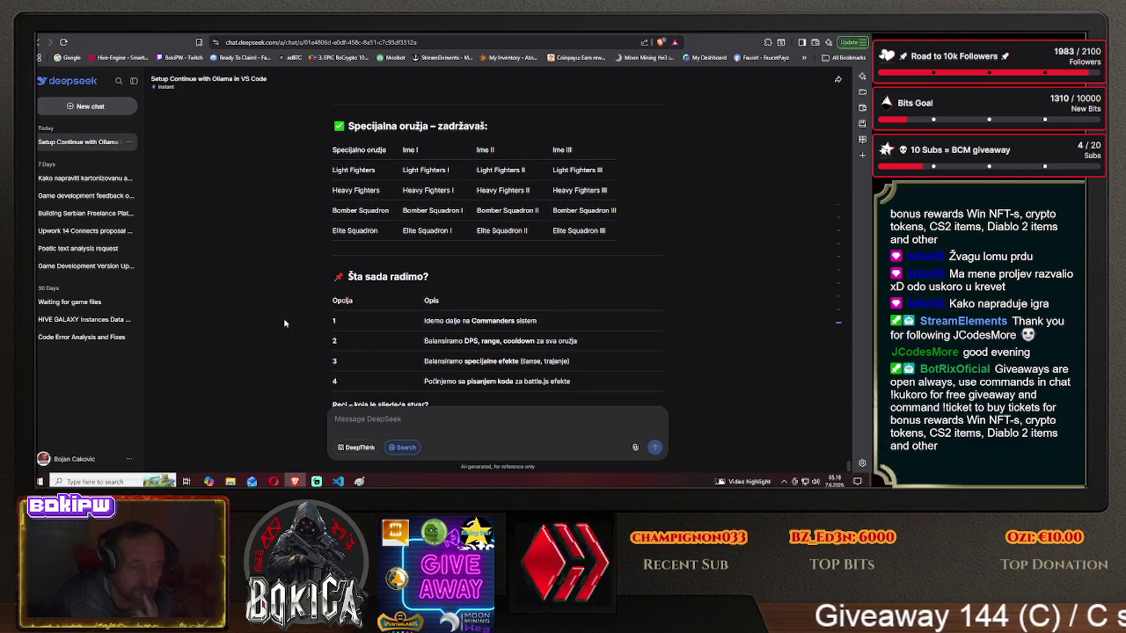
{"action": "scroll", "coordinate": [284, 323], "scroll_direction": "down", "scroll_amount": 1}
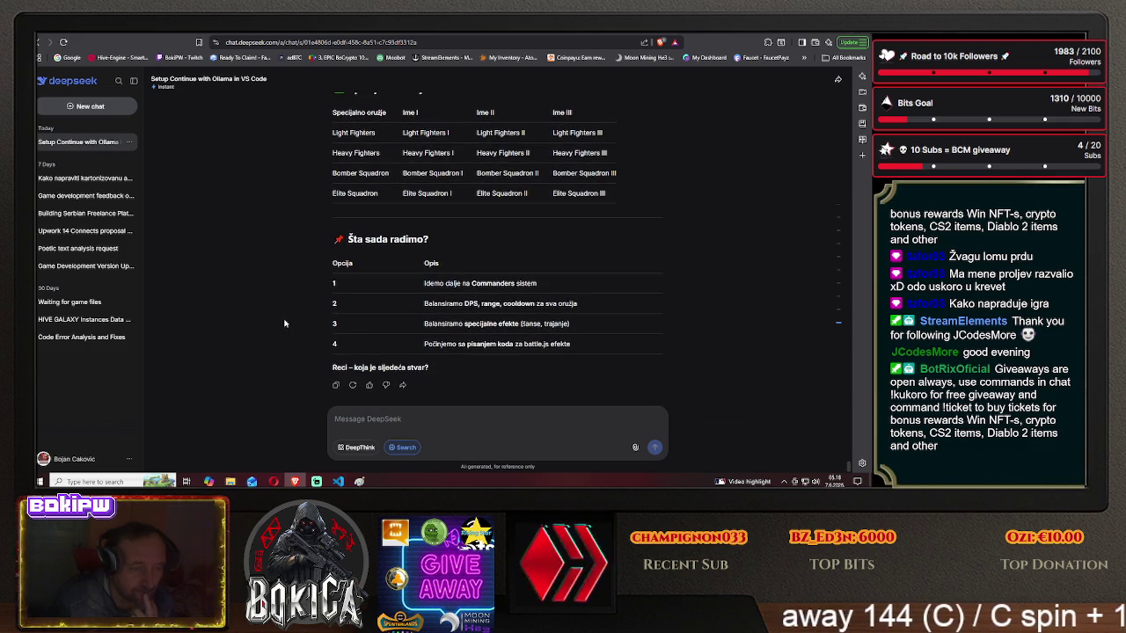
{"action": "left_click", "coordinate": [401, 421]}
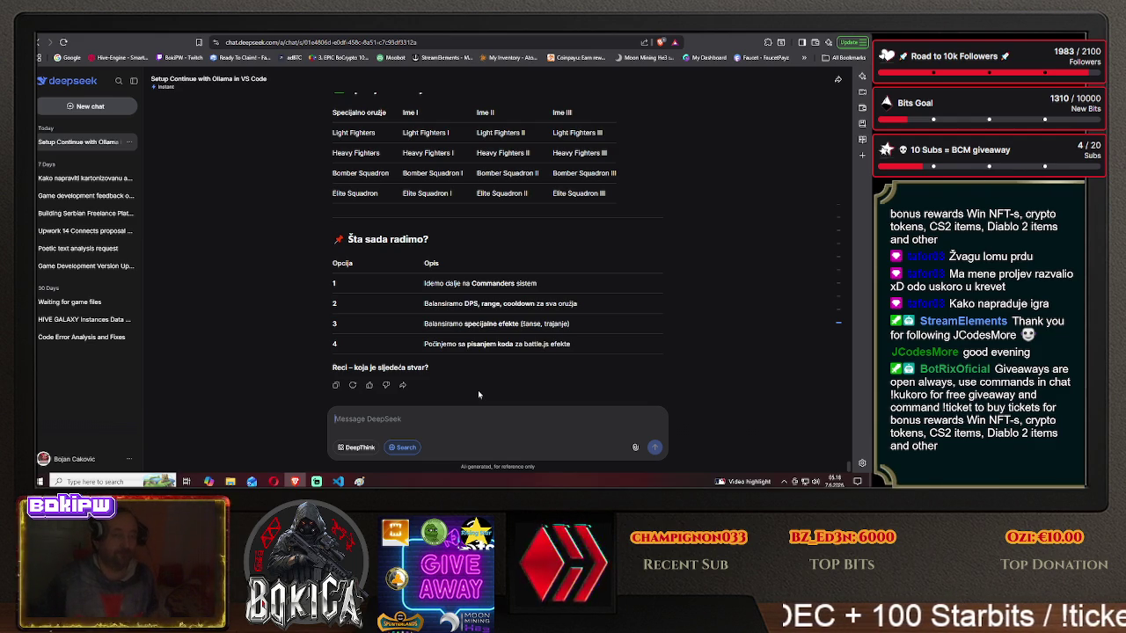
- Request reworking every weapon into 10 tiers, except the special one, with damage increasing
{"action": "type", "text": "treba da"}
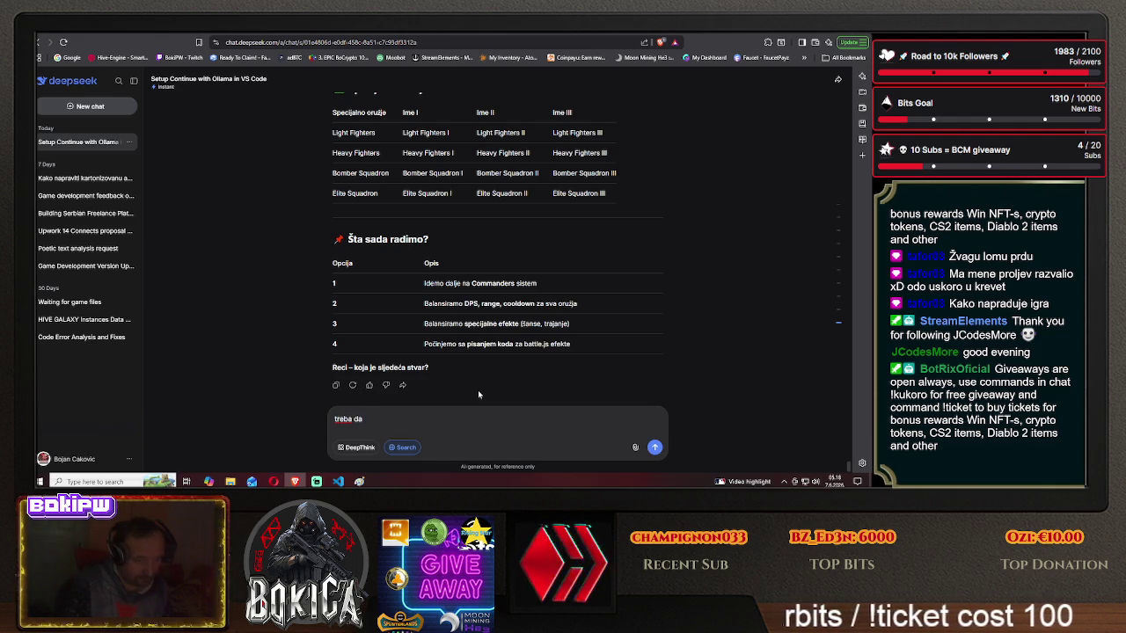
{"action": "type", "text": " pr"}
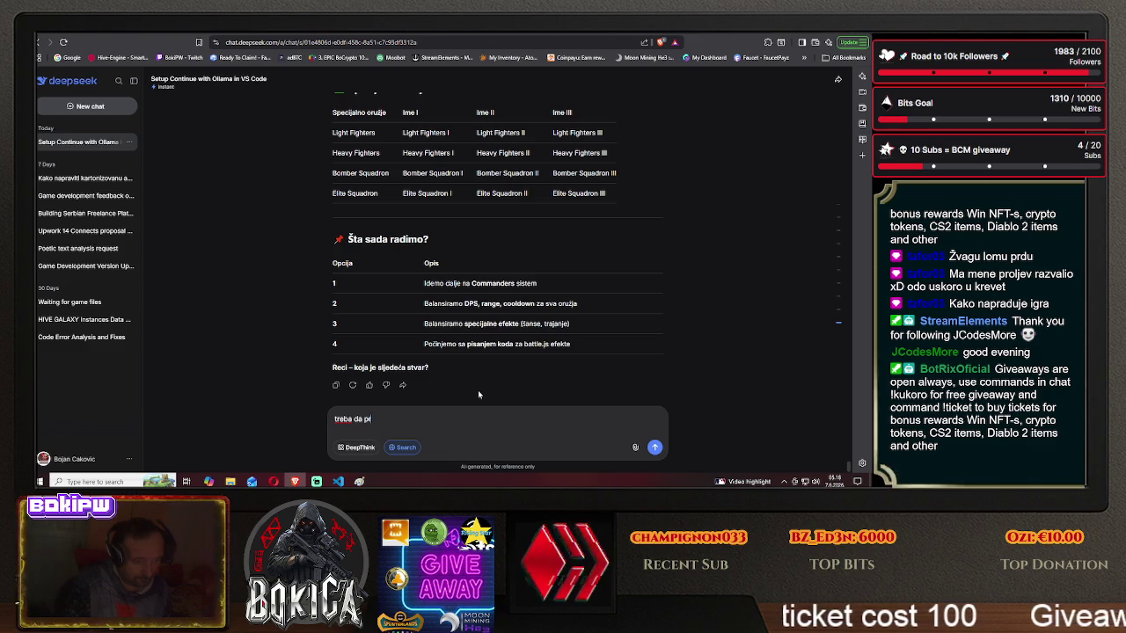
{"action": "key", "text": "BackSpace"}
{"action": "key", "text": "BackSpace"}
{"action": "type", "text": "se preradi "}
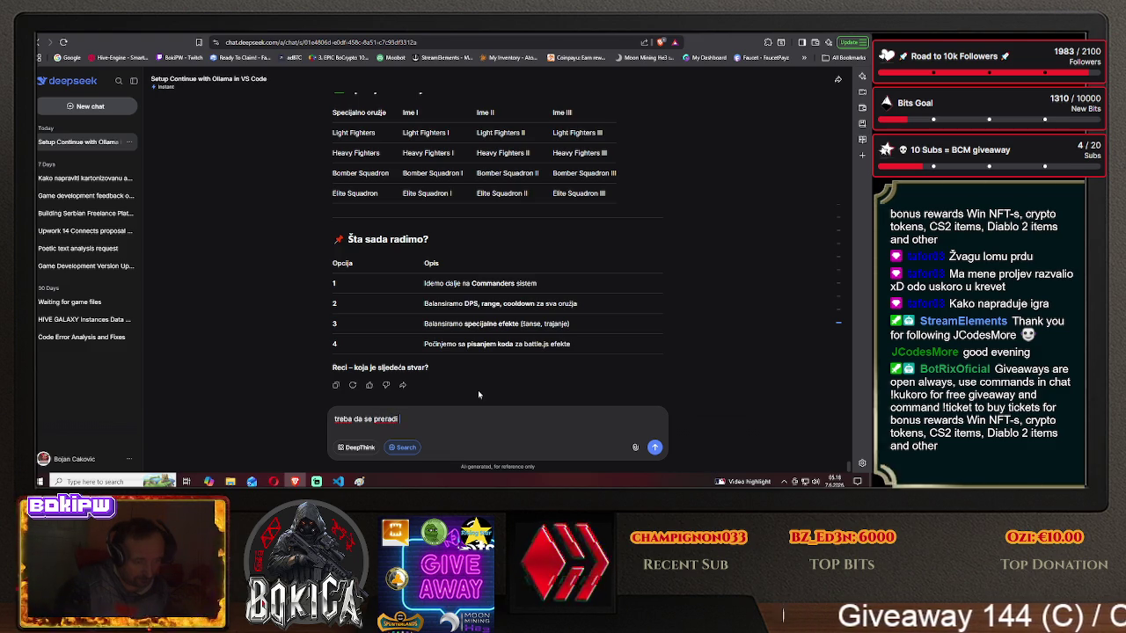
{"action": "type", "text": "ceo"}
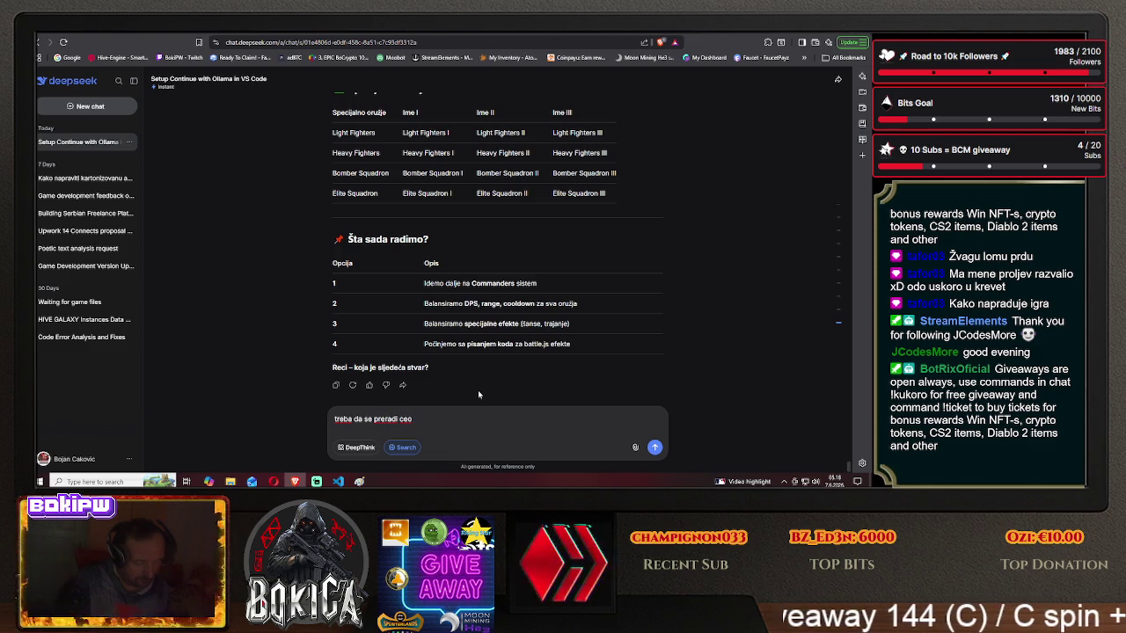
{"action": "type", "text": " weapons,"}
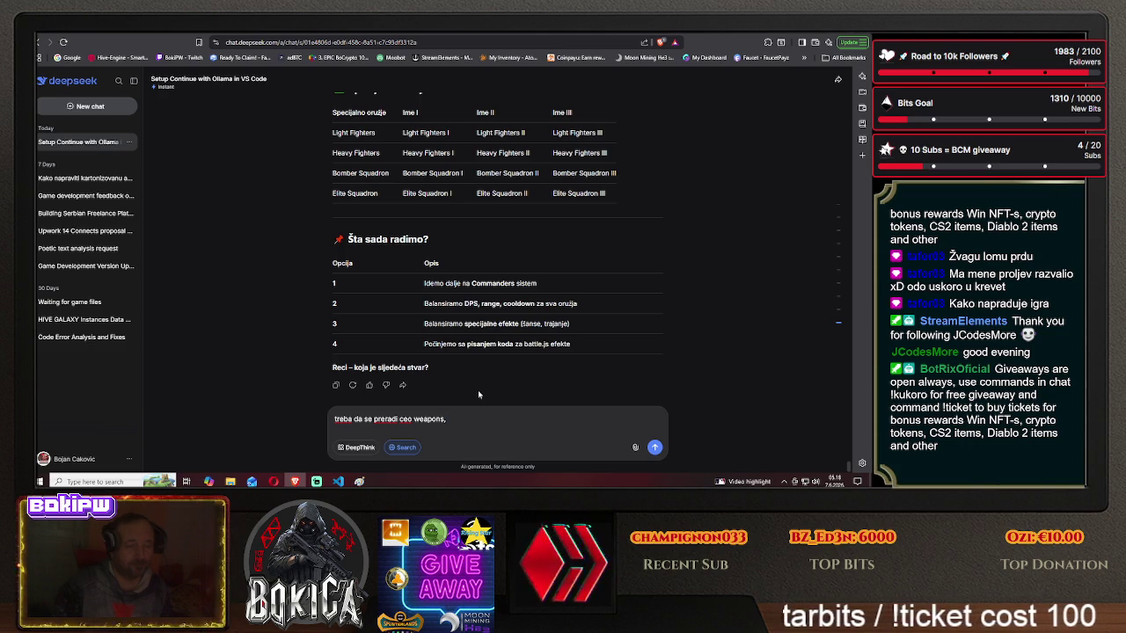
{"action": "type", "text": "da "}
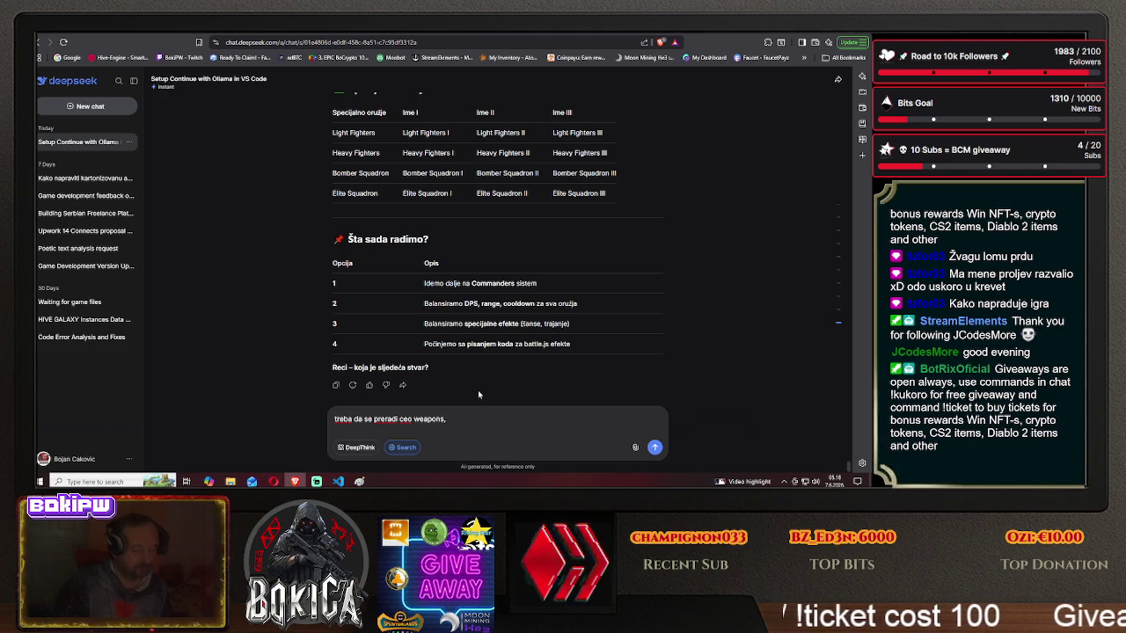
{"action": "type", "text": "vrsta"}
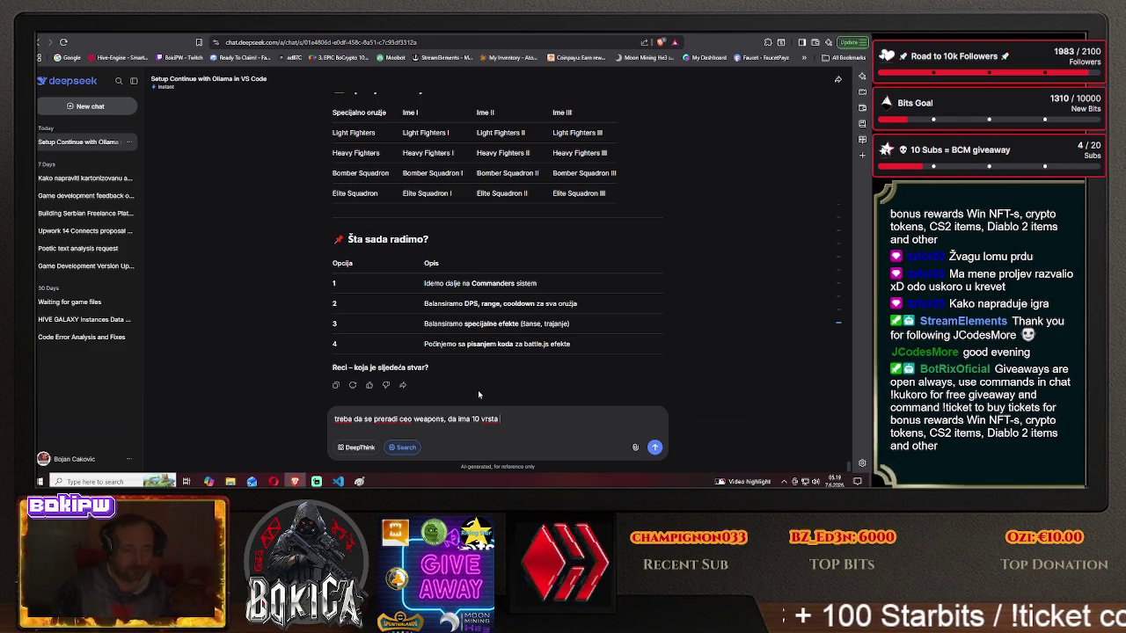
{"action": "type", "text": "svakog "}
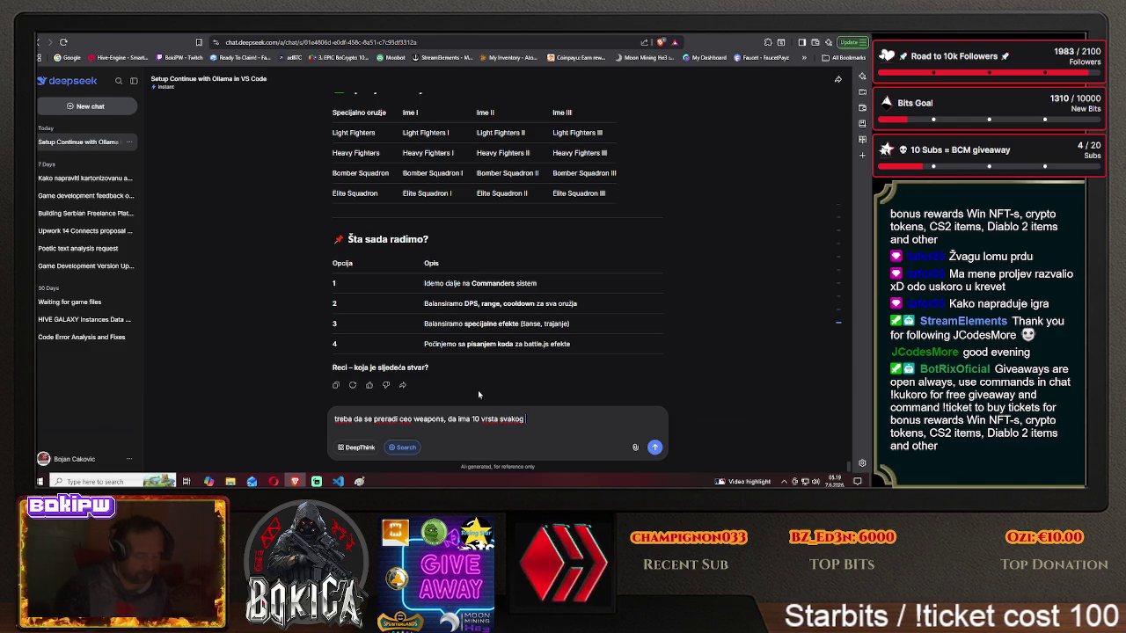
{"action": "type", "text": "oružja osim tog spec"}
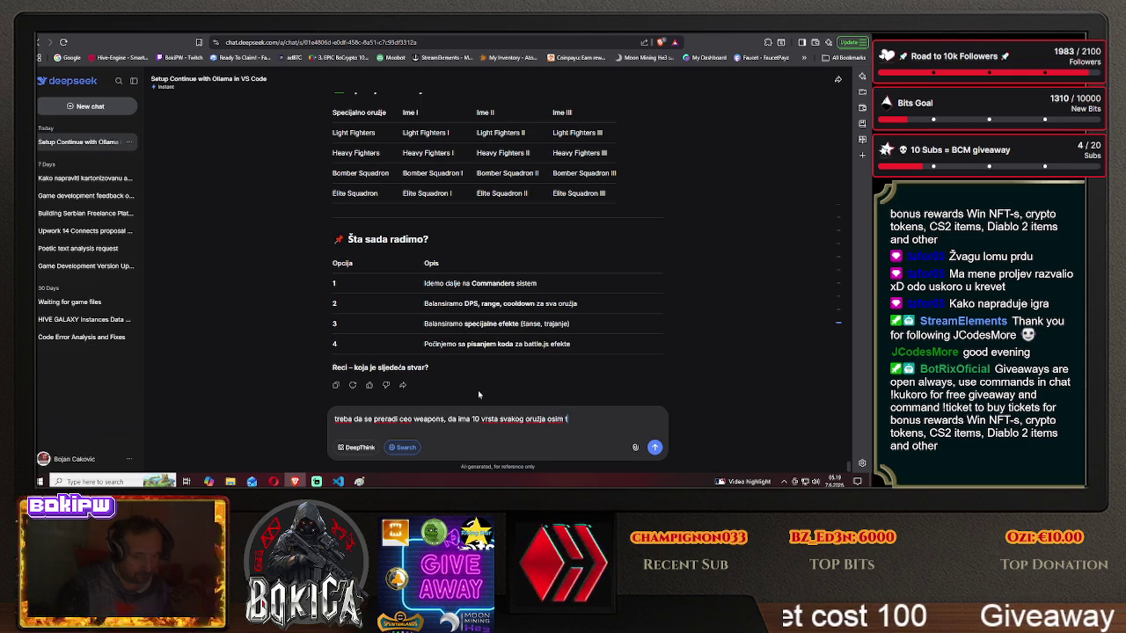
{"action": "type", "text": "ial"}
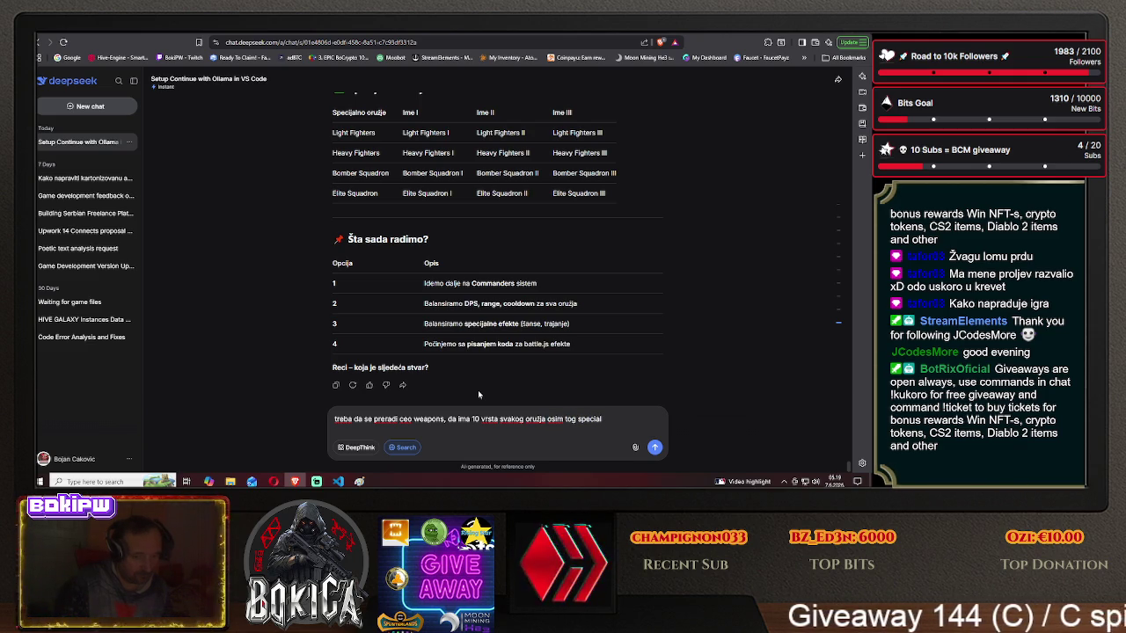
{"action": "type", "text": ", na njega će da se poveća c"}
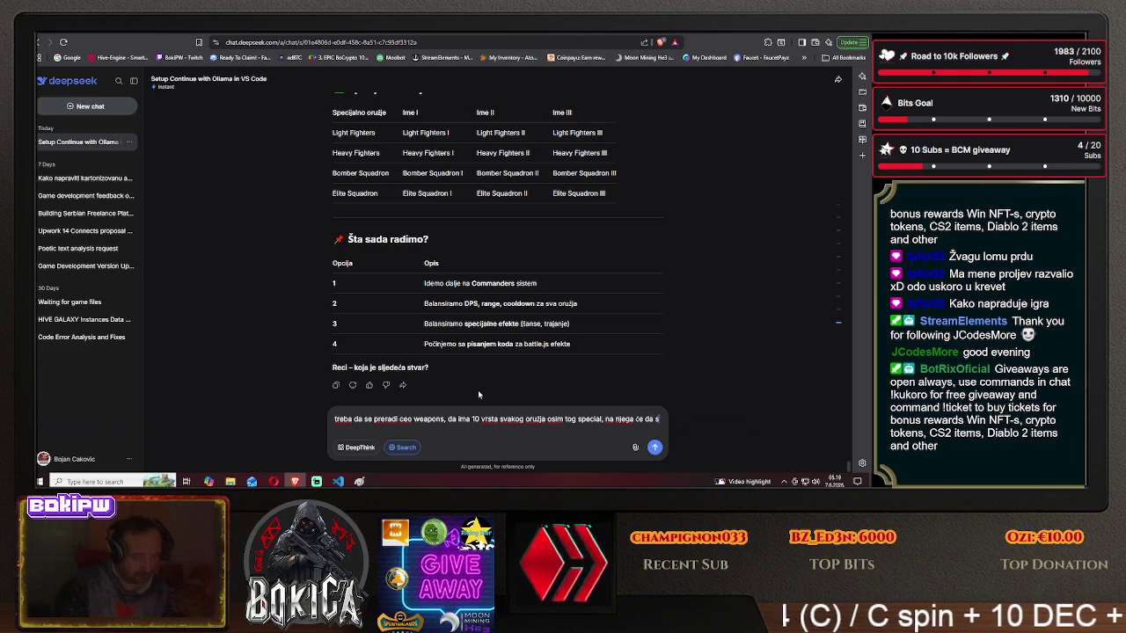
{"action": "type", "text": "mg"}
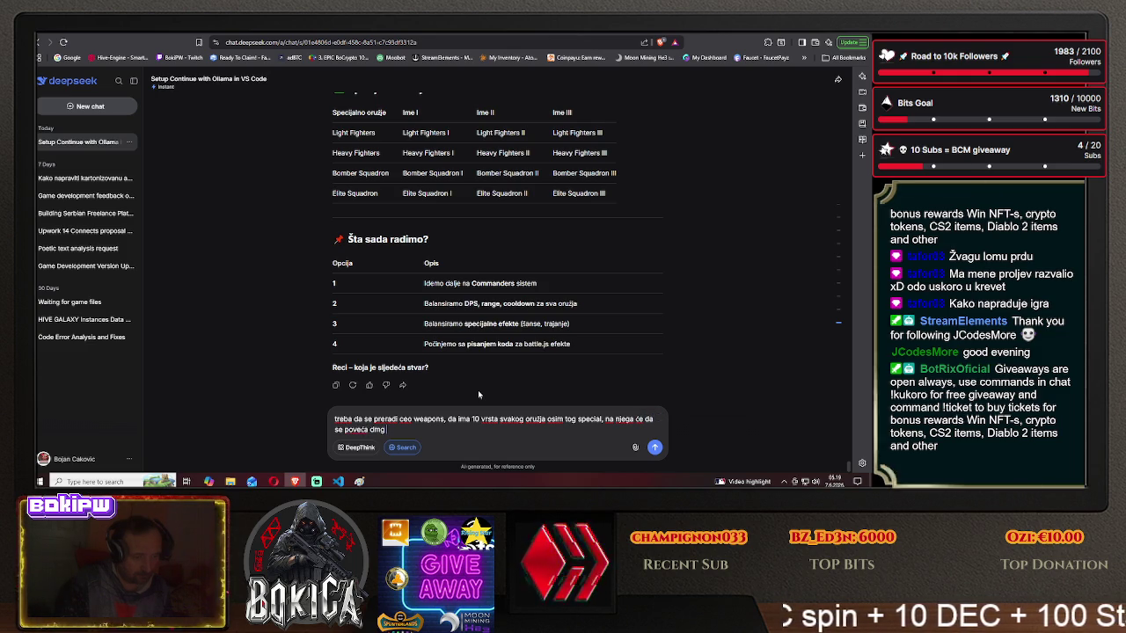
{"action": "type", "text": " veo"}
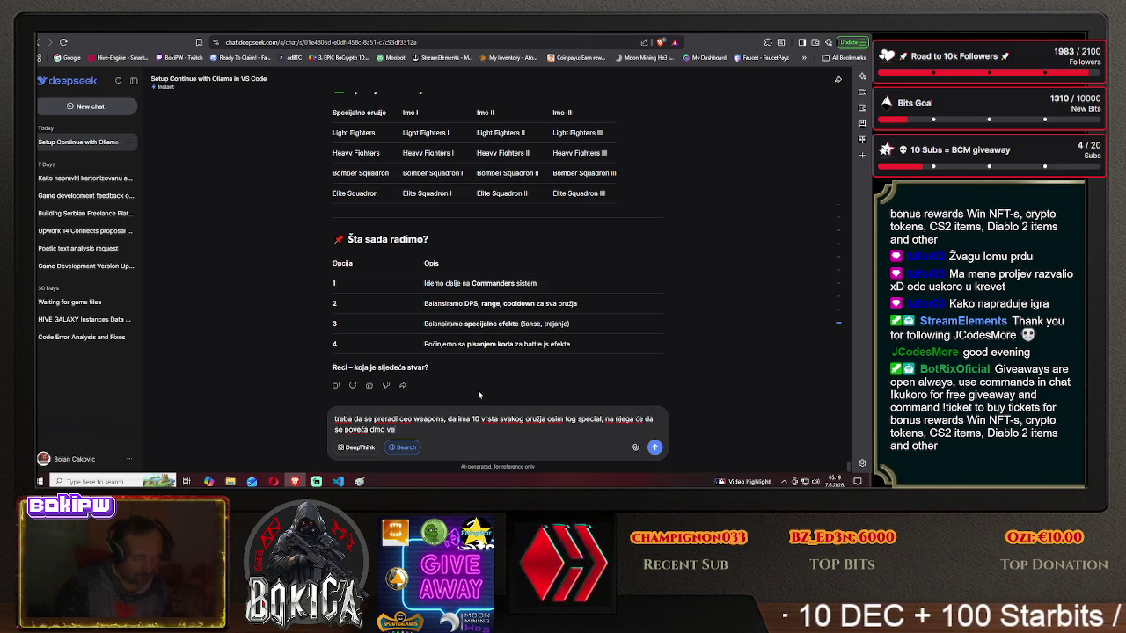
{"action": "key", "text": "BackSpace"}
{"action": "type", "text": "rovatno"}
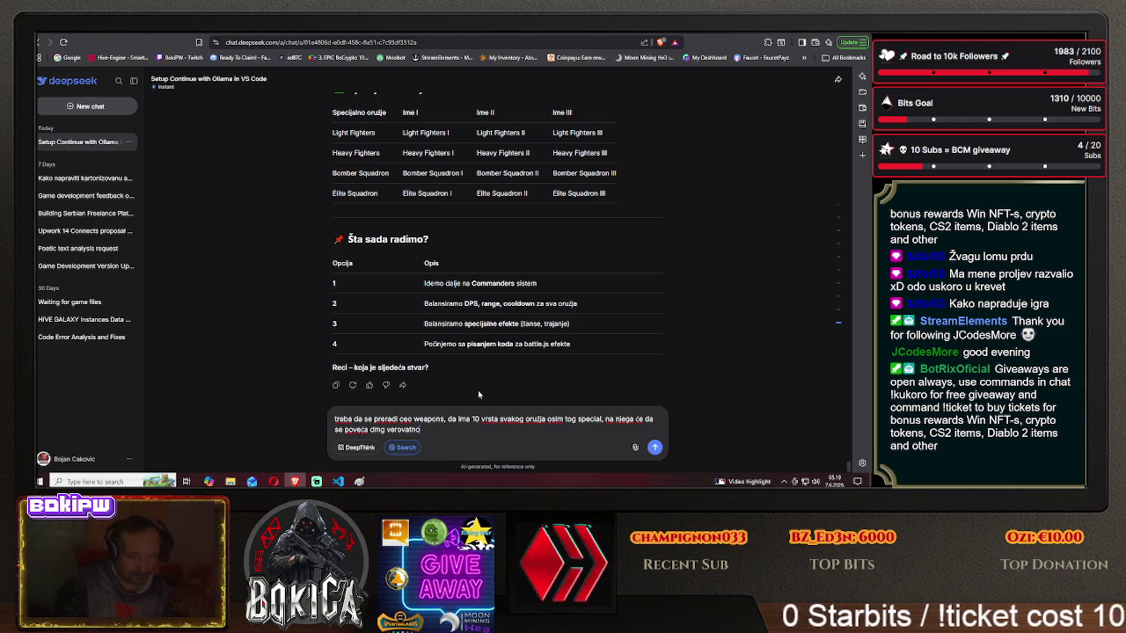
{"action": "key", "text": "Return"}
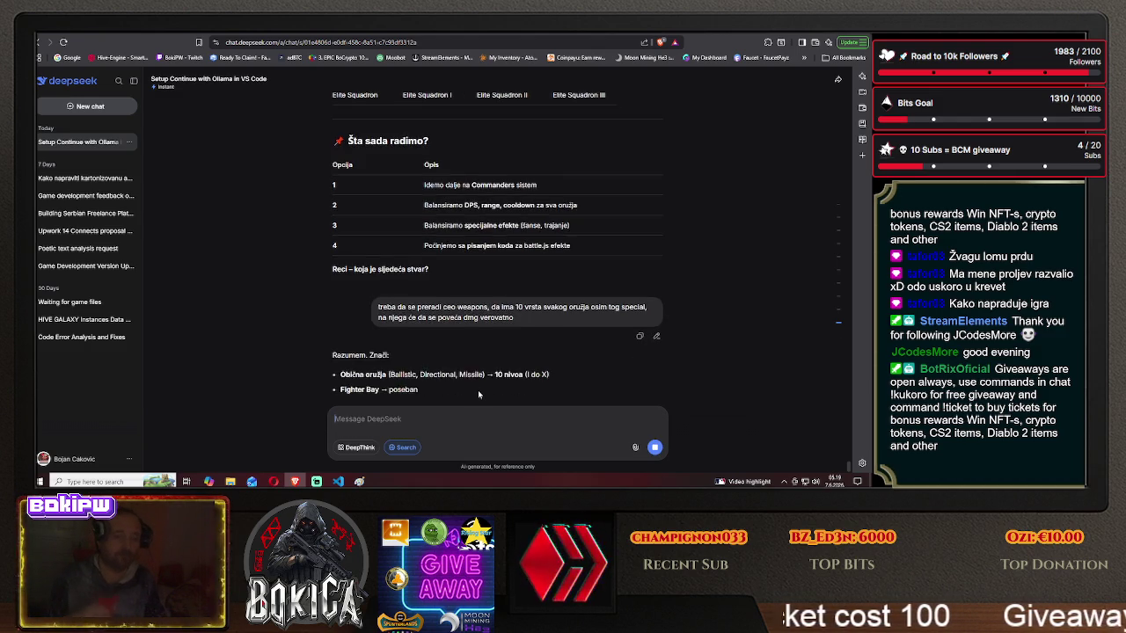
- Read the Kinetic Cannon I–X tier table and weapon fields in the 10-level reply
{"action": "scroll", "coordinate": [282, 346], "scroll_direction": "up", "scroll_amount": 1}
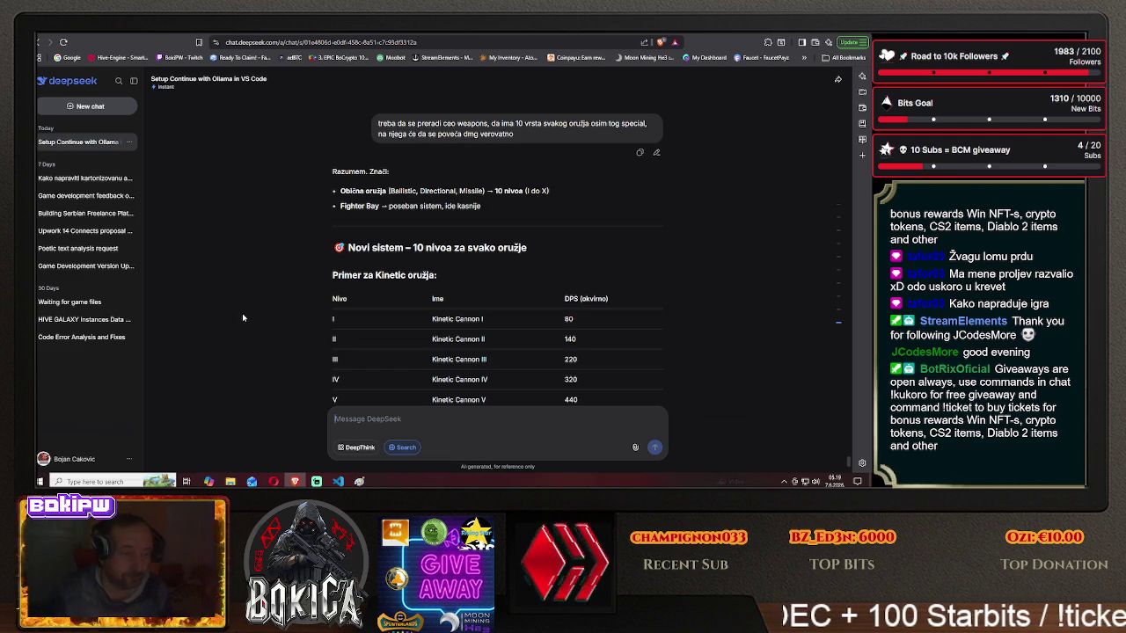
{"action": "scroll", "coordinate": [250, 315], "scroll_direction": "down", "scroll_amount": 2}
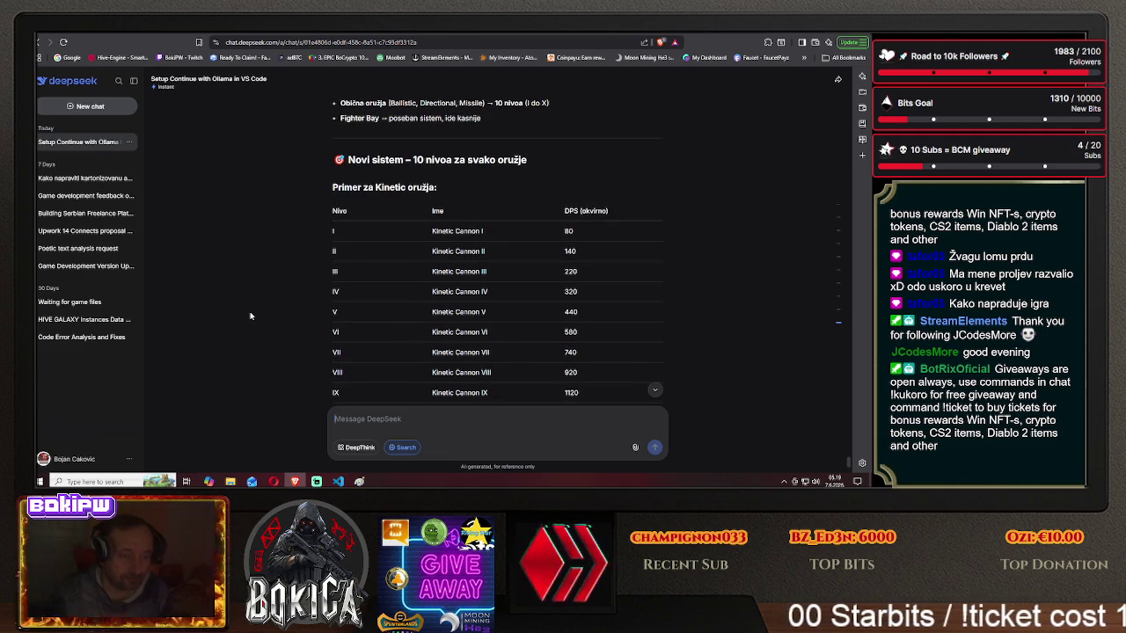
{"action": "scroll", "coordinate": [249, 315], "scroll_direction": "down", "scroll_amount": 1}
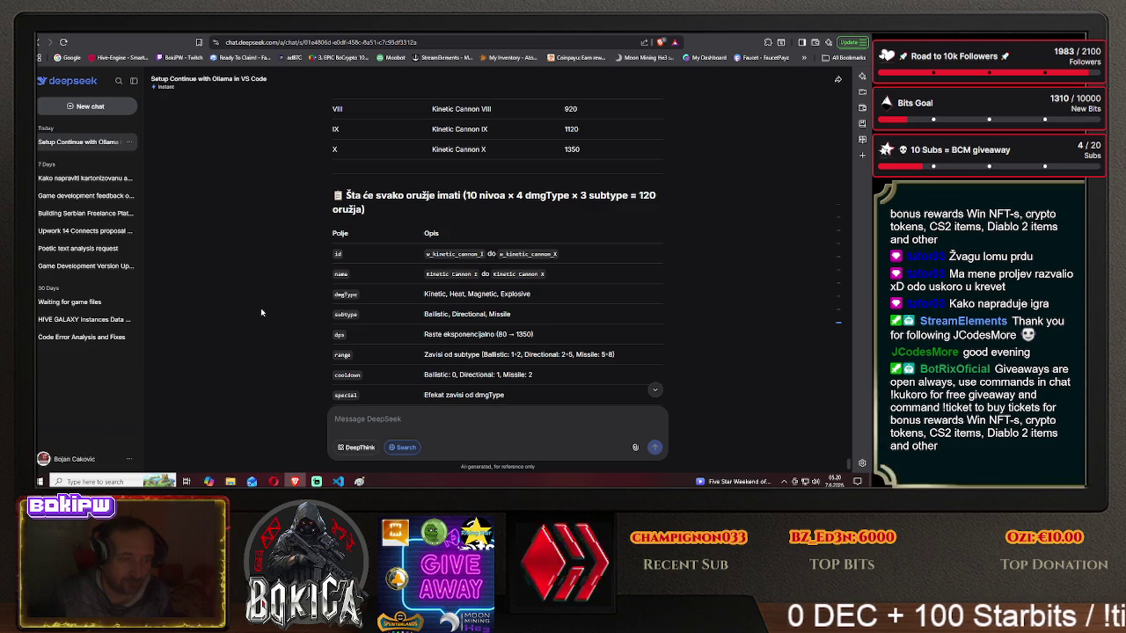
{"action": "scroll", "coordinate": [261, 312], "scroll_direction": "down", "scroll_amount": 1}
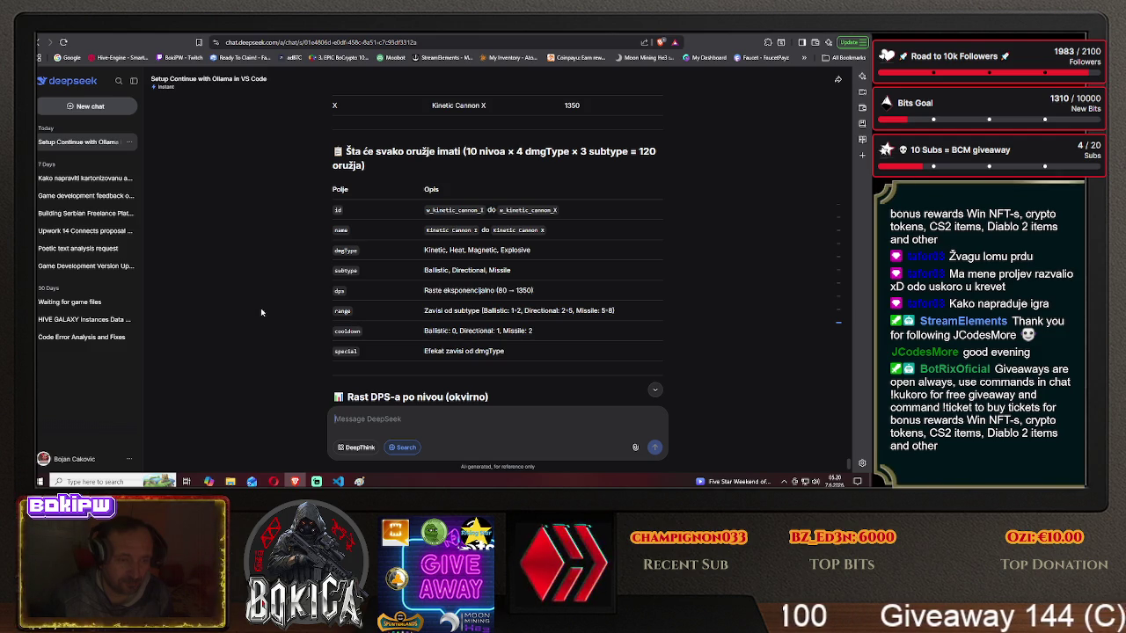
{"action": "scroll", "coordinate": [261, 313], "scroll_direction": "down", "scroll_amount": 1}
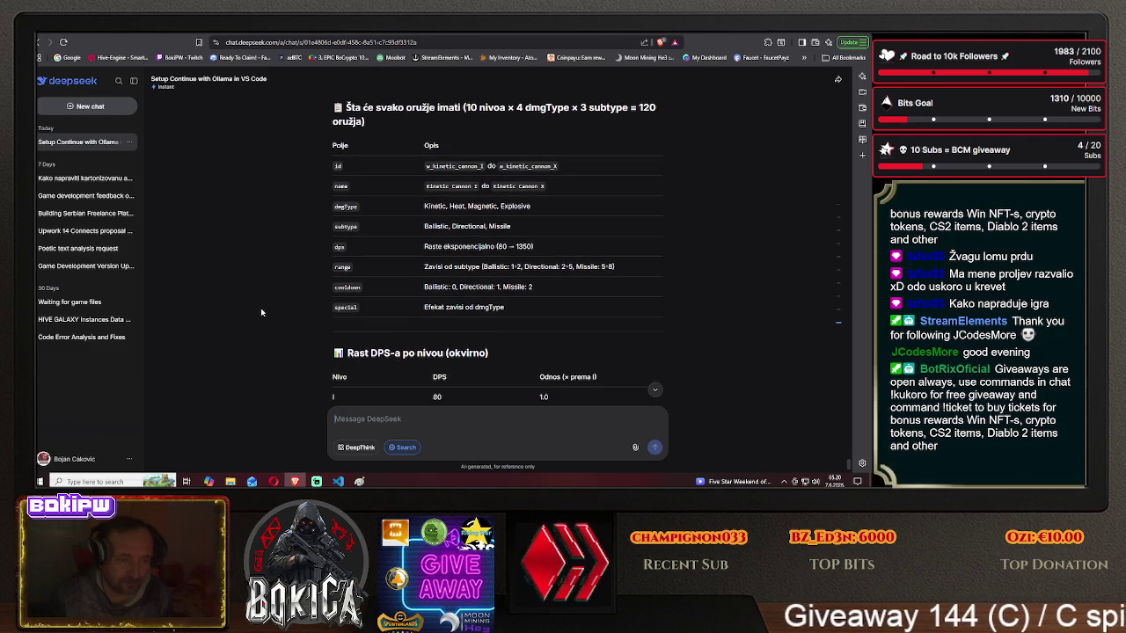
{"action": "scroll", "coordinate": [262, 313], "scroll_direction": "up", "scroll_amount": 1}
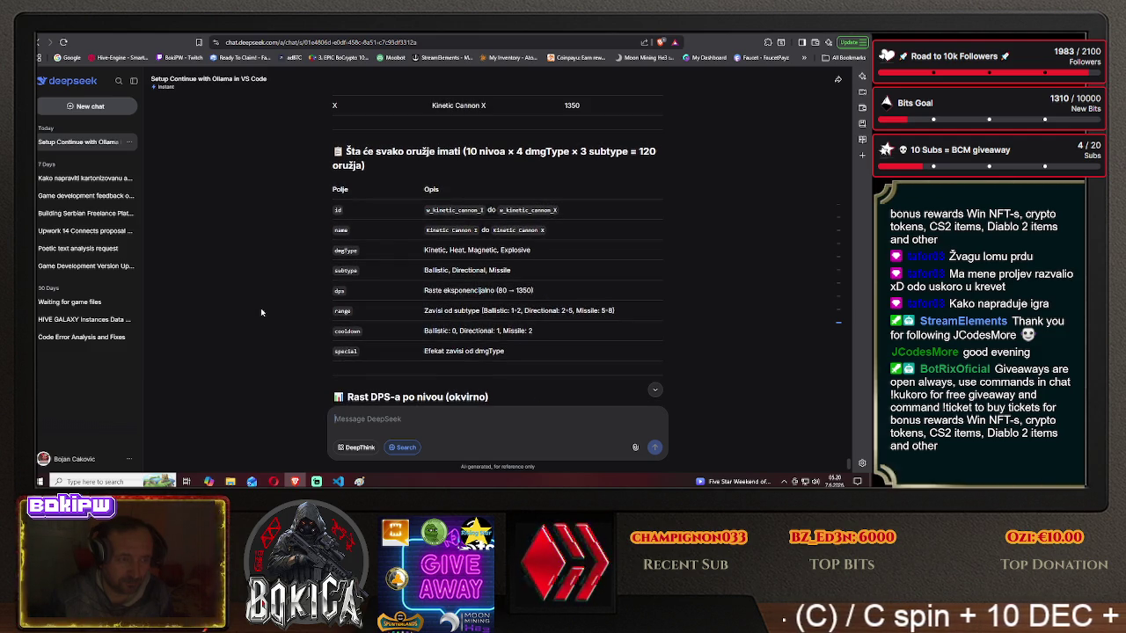
- Read the DPS table (80 to 1350) and draft the note that kinetic weapons have only kinetic damage
{"action": "scroll", "coordinate": [261, 312], "scroll_direction": "down", "scroll_amount": 3}
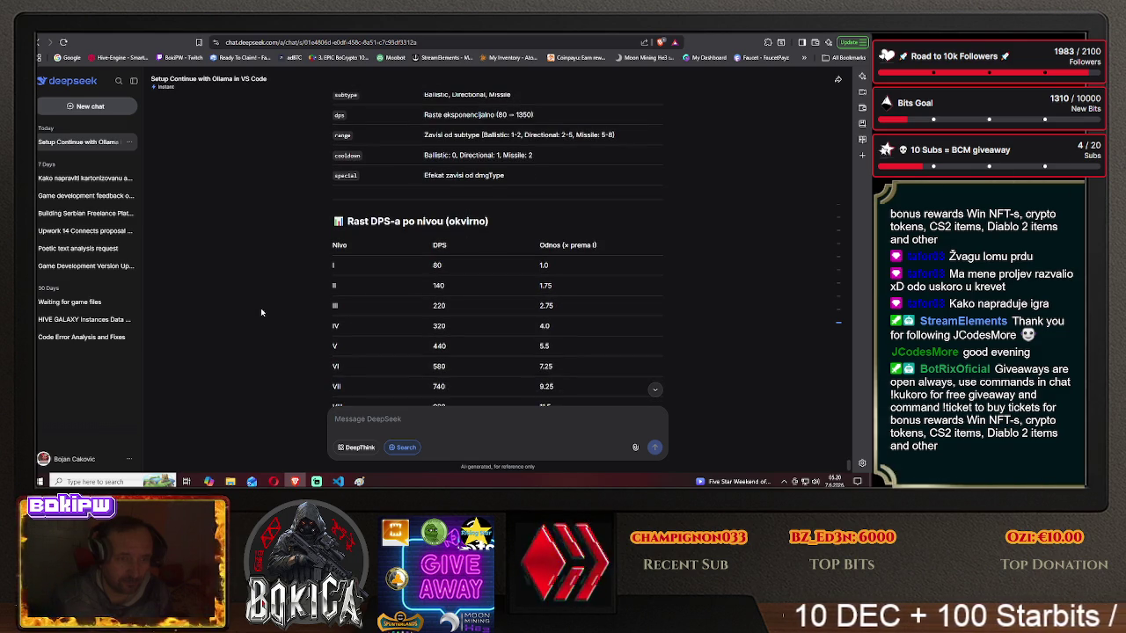
{"action": "scroll", "coordinate": [261, 312], "scroll_direction": "down", "scroll_amount": 1}
{"action": "scroll", "coordinate": [261, 312], "scroll_direction": "down", "scroll_amount": 1}
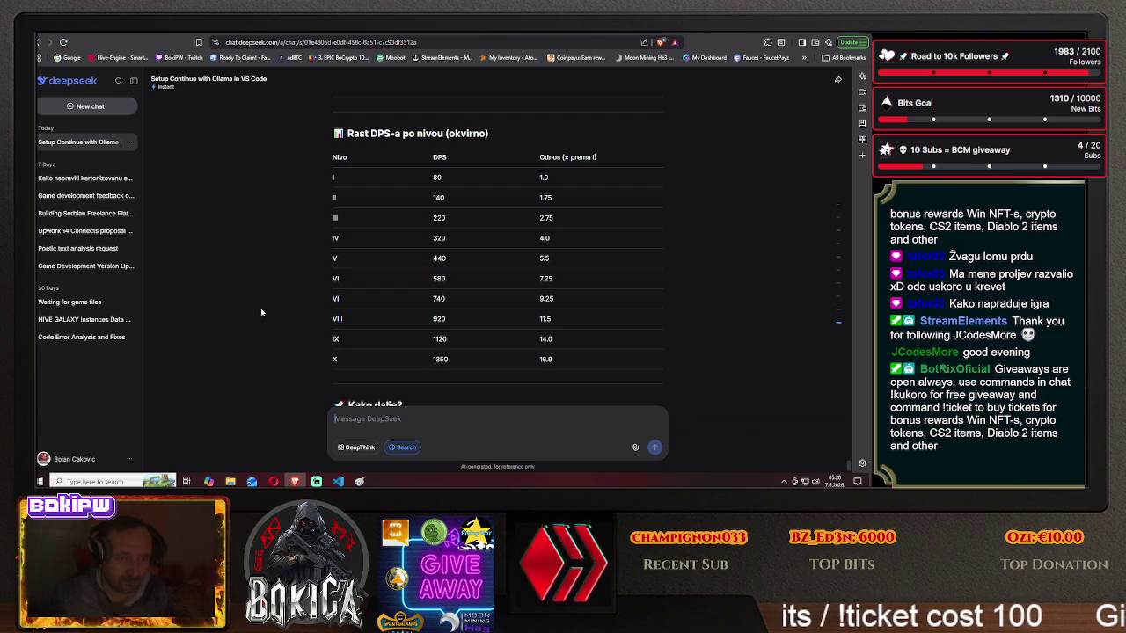
{"action": "scroll", "coordinate": [262, 312], "scroll_direction": "down", "scroll_amount": 1}
{"action": "scroll", "coordinate": [261, 312], "scroll_direction": "down", "scroll_amount": 2}
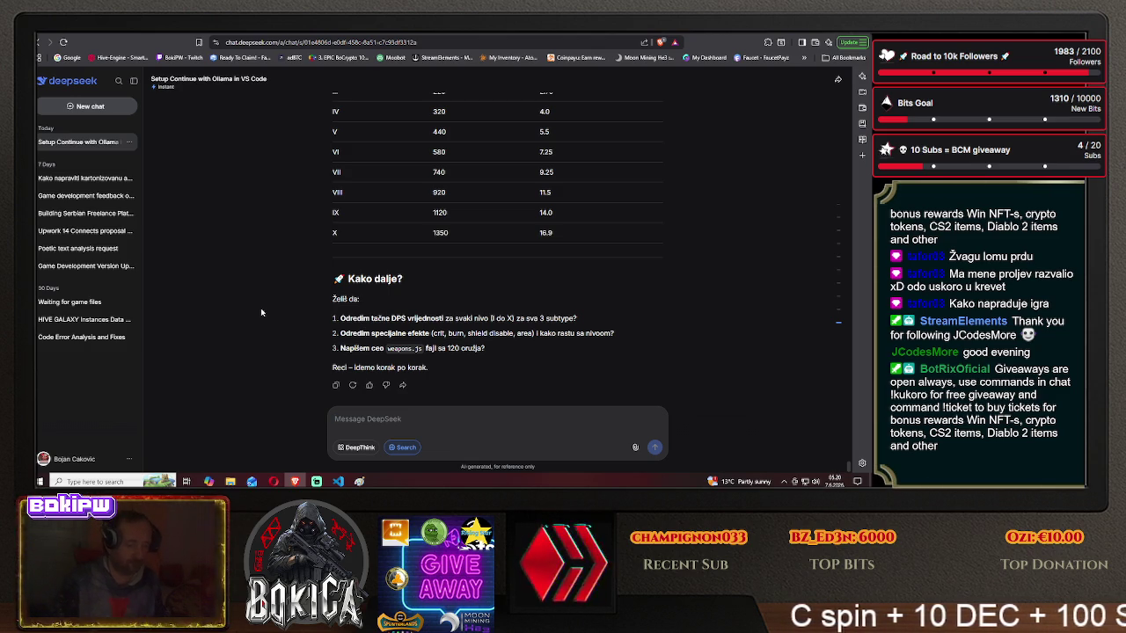
{"action": "type", "text": "znači kineti"}
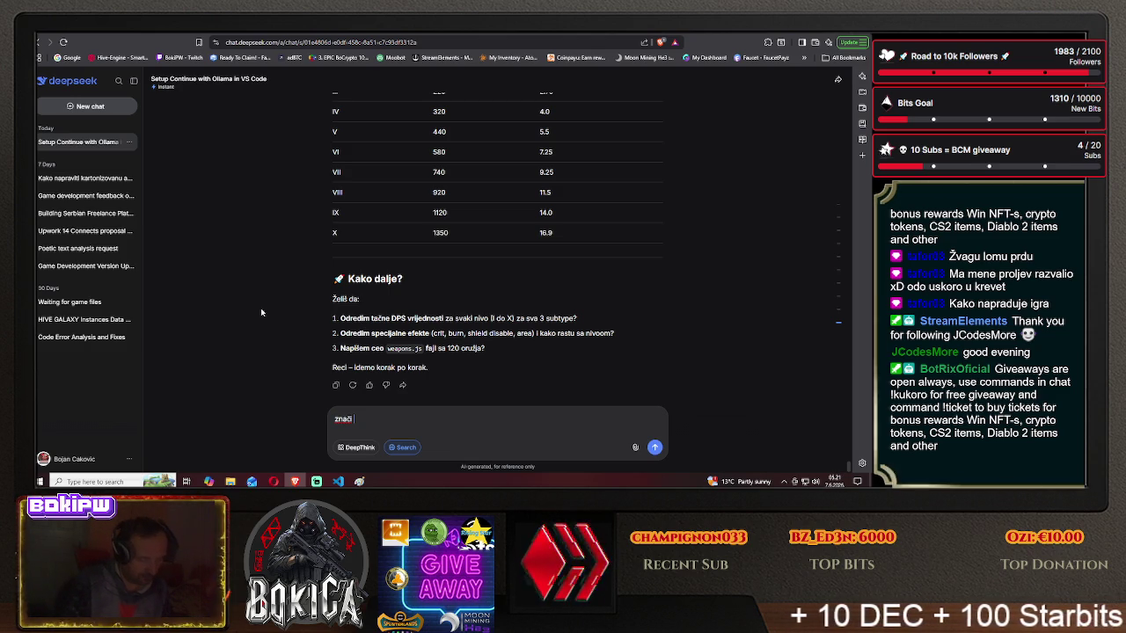
{"action": "type", "text": "k"}
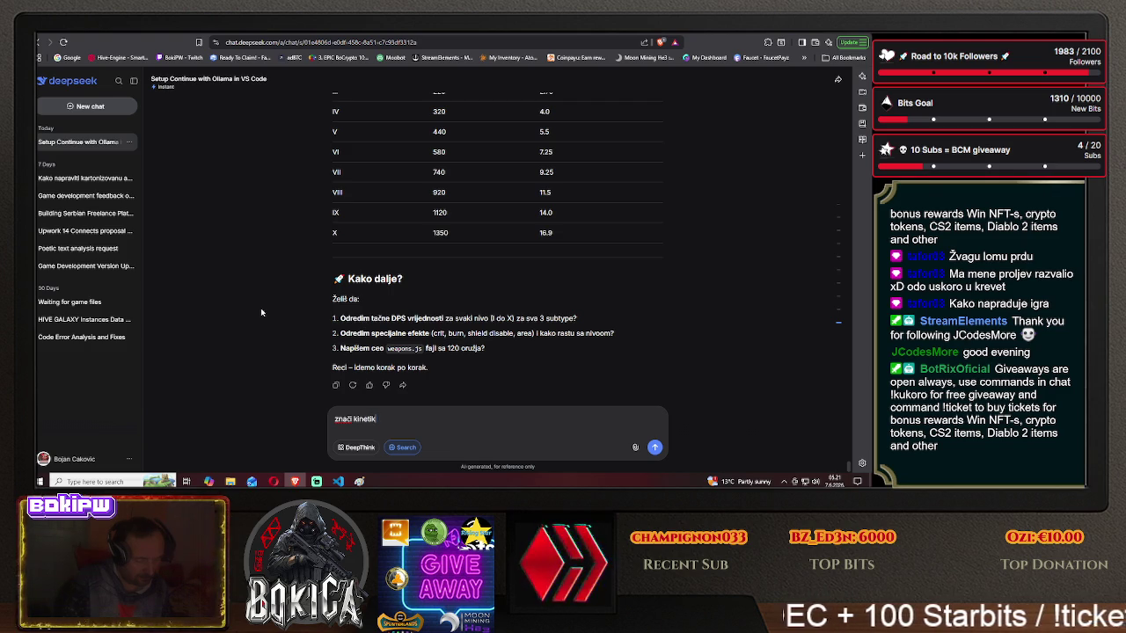
{"action": "type", "text": " oružja imaju"}
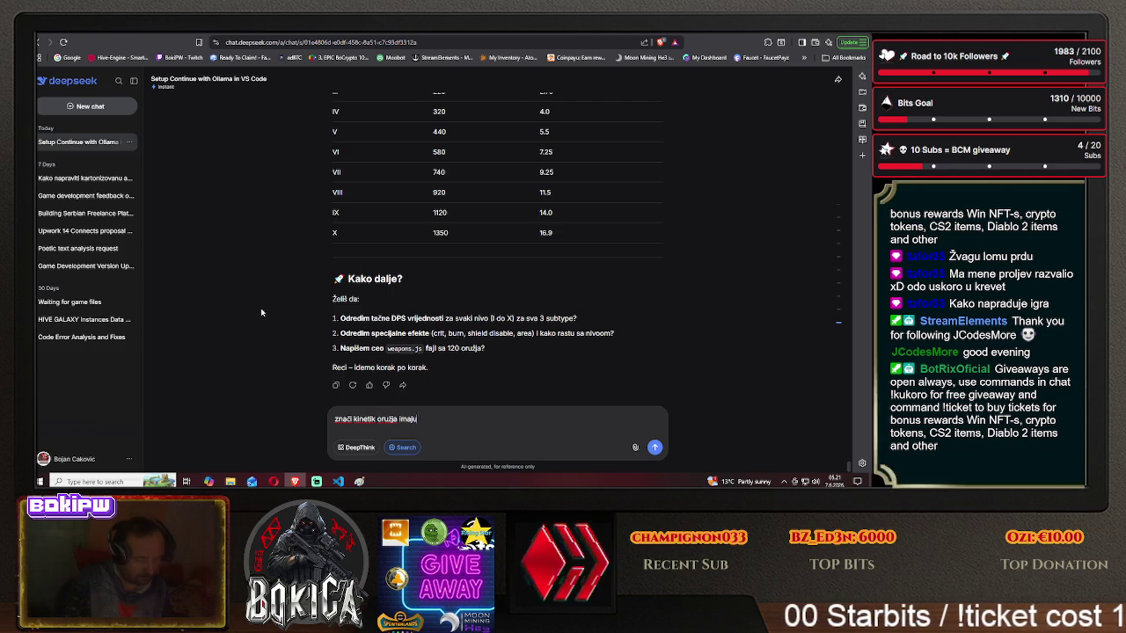
{"action": "type", "text": " kineti"}
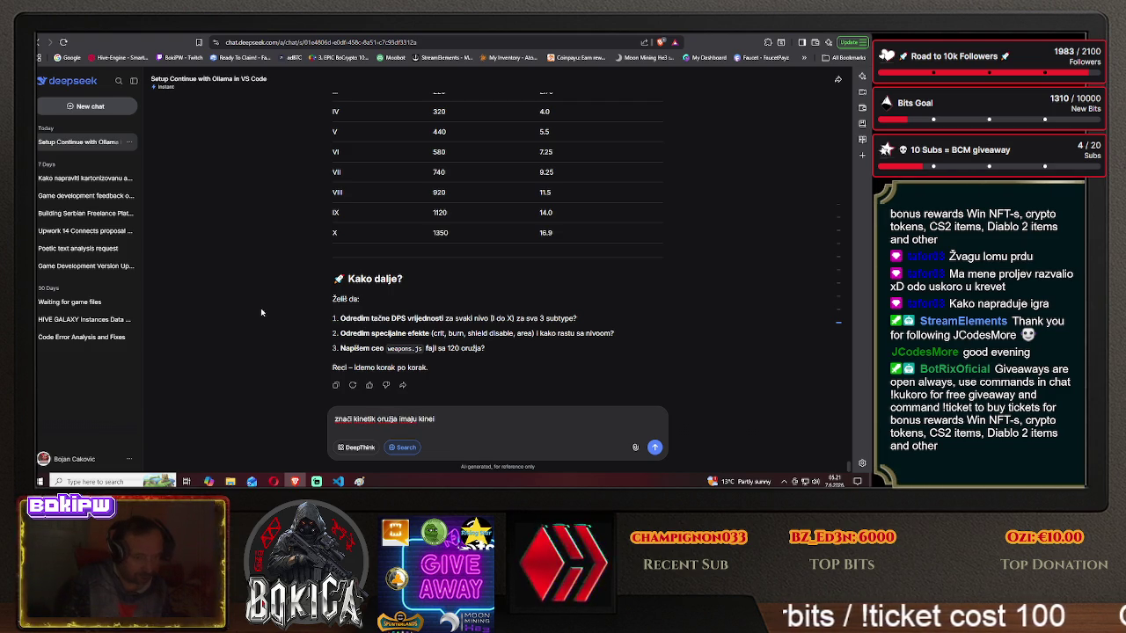
{"action": "type", "text": "c dmg nema mešanja sa "}
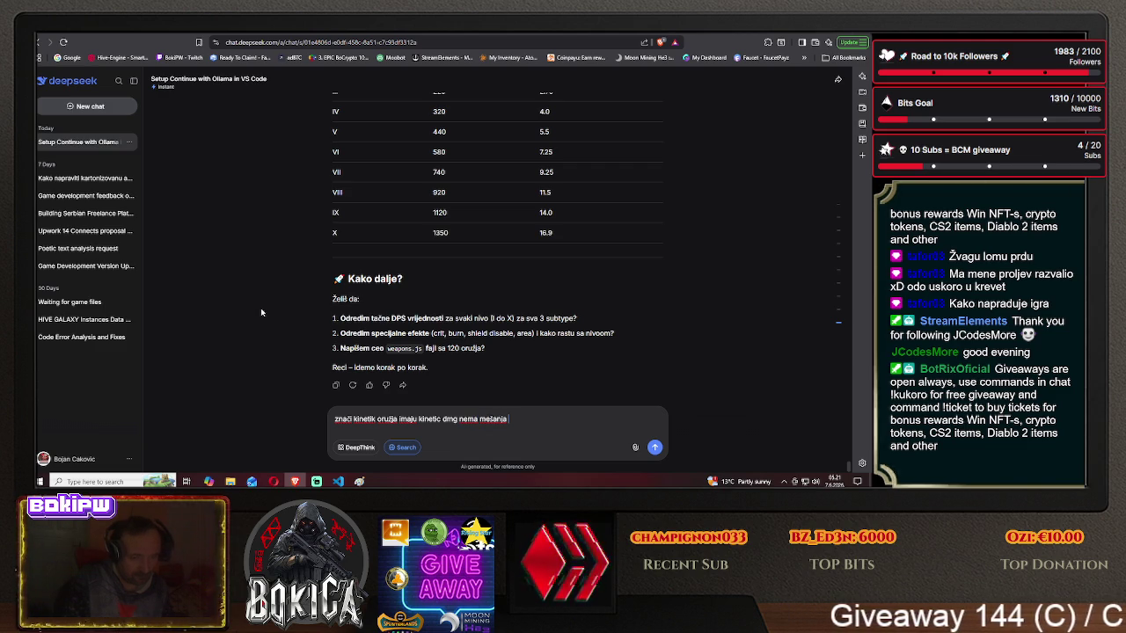
{"action": "type", "text": "drug"}
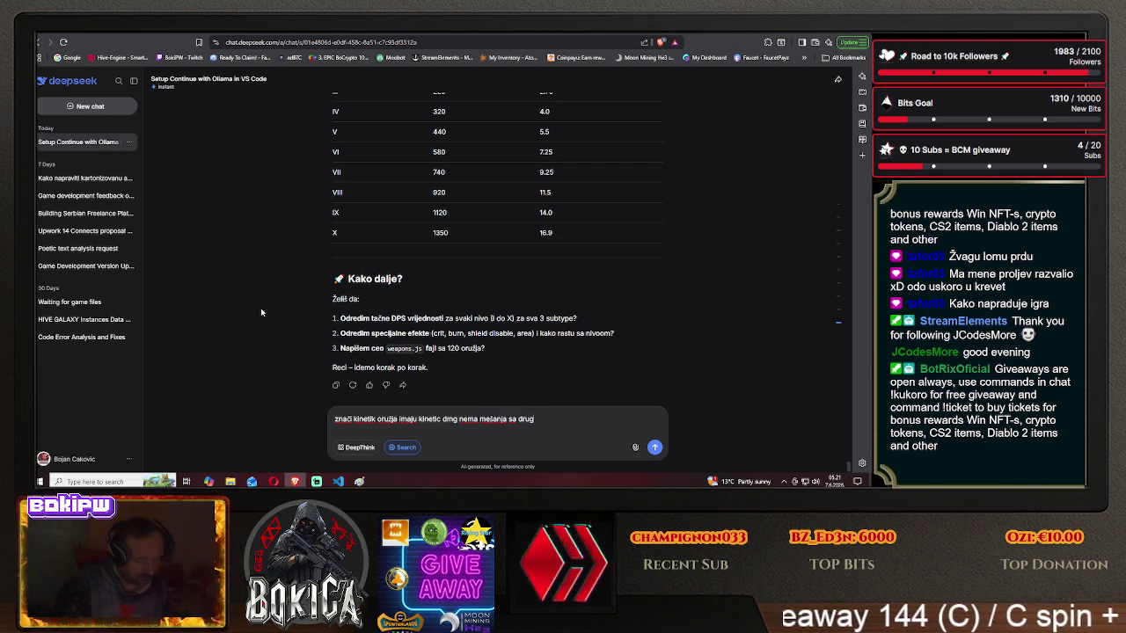
{"action": "type", "text": "im vrstama"}
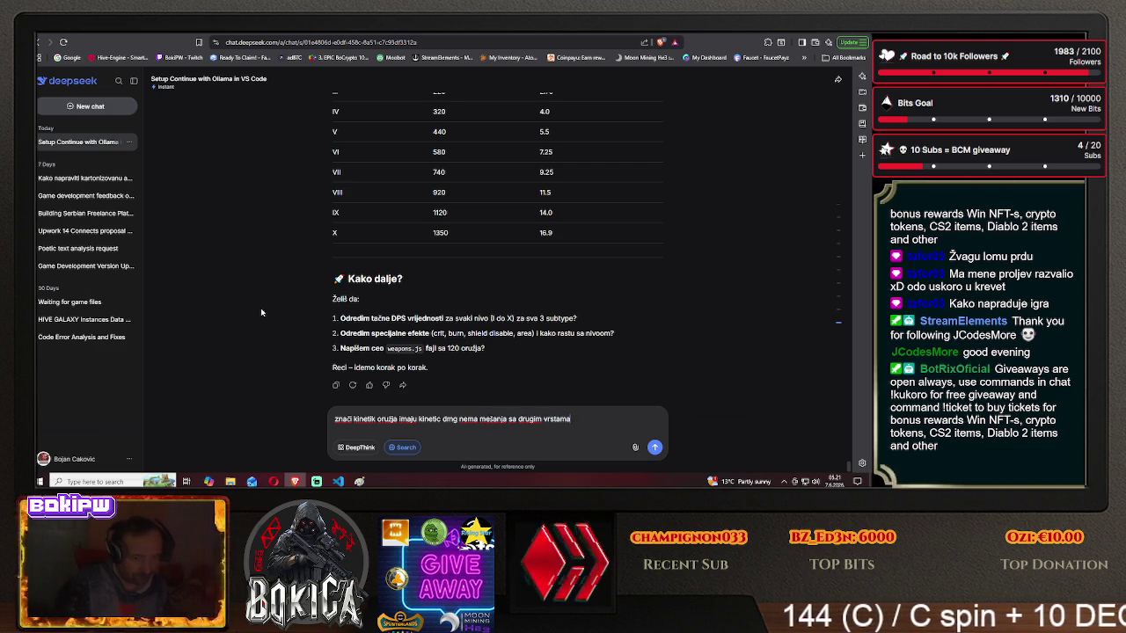
- Send 'znači kinetik oružja imaju kinetic dmg nema mešanja sa drugim vrstama'
{"action": "key", "text": "Return"}
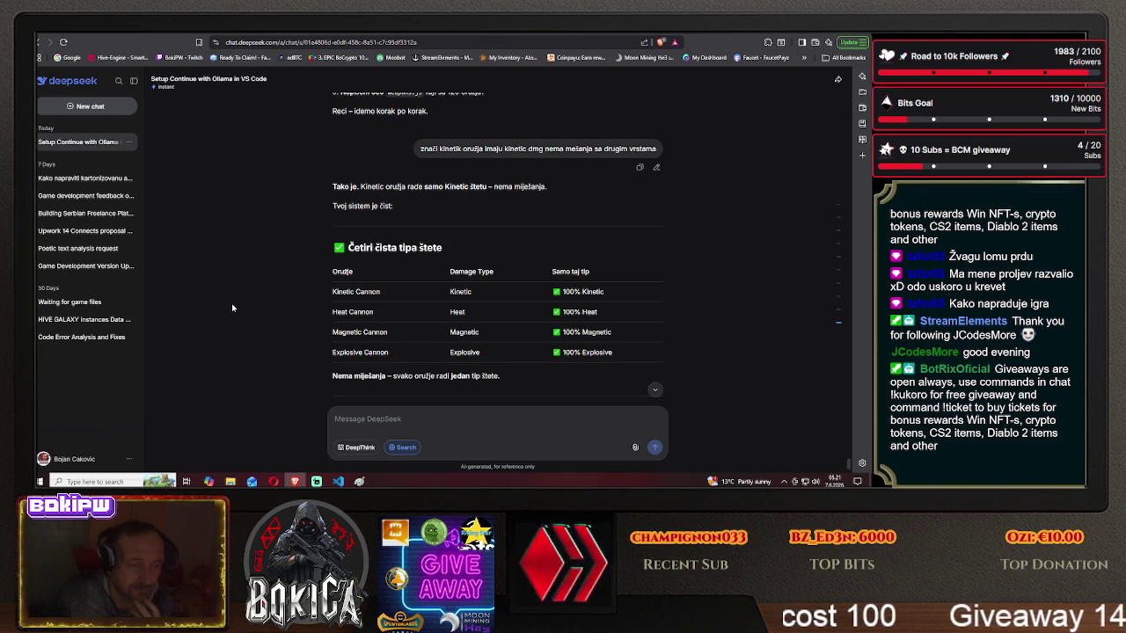
{"action": "scroll", "coordinate": [233, 308], "scroll_direction": "down", "scroll_amount": 3}
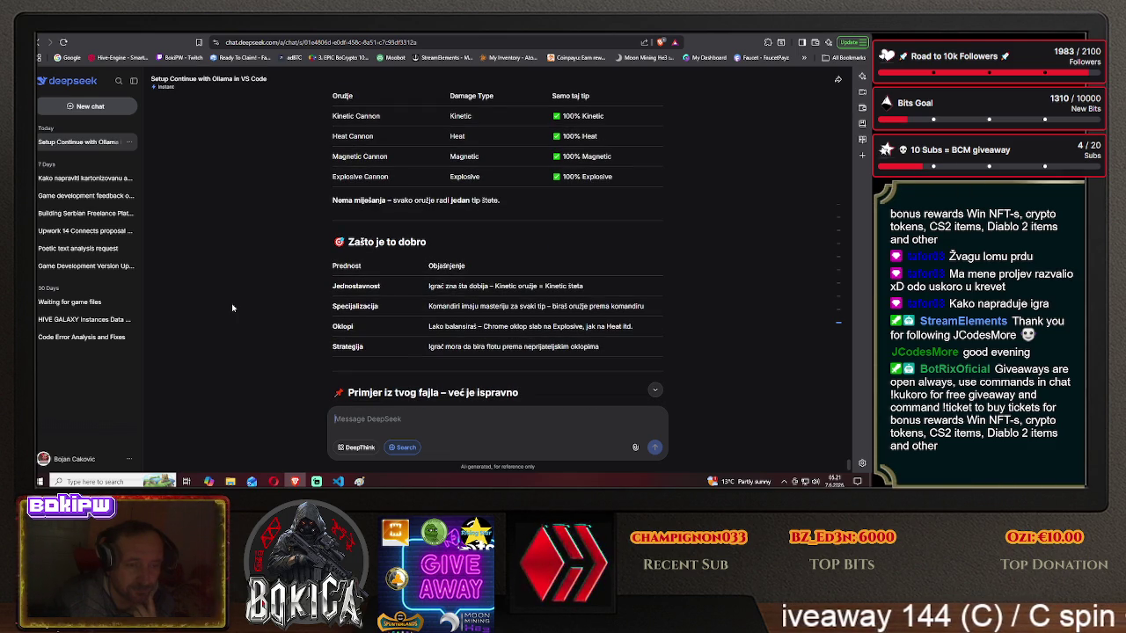
{"action": "scroll", "coordinate": [232, 308], "scroll_direction": "down", "scroll_amount": 1}
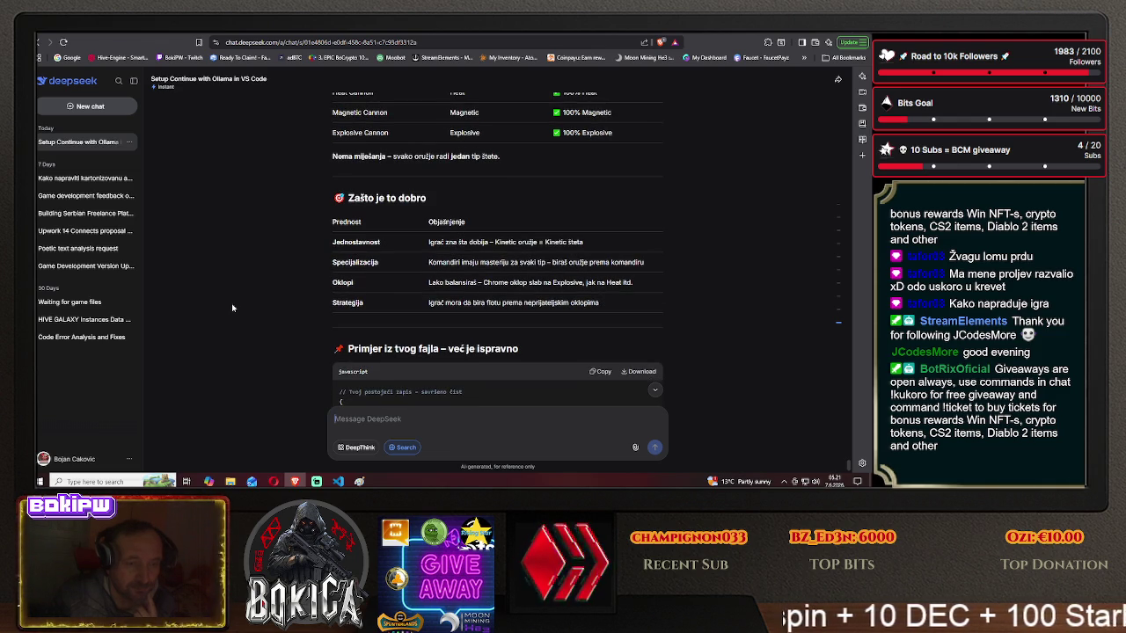
{"action": "scroll", "coordinate": [233, 308], "scroll_direction": "down", "scroll_amount": 1}
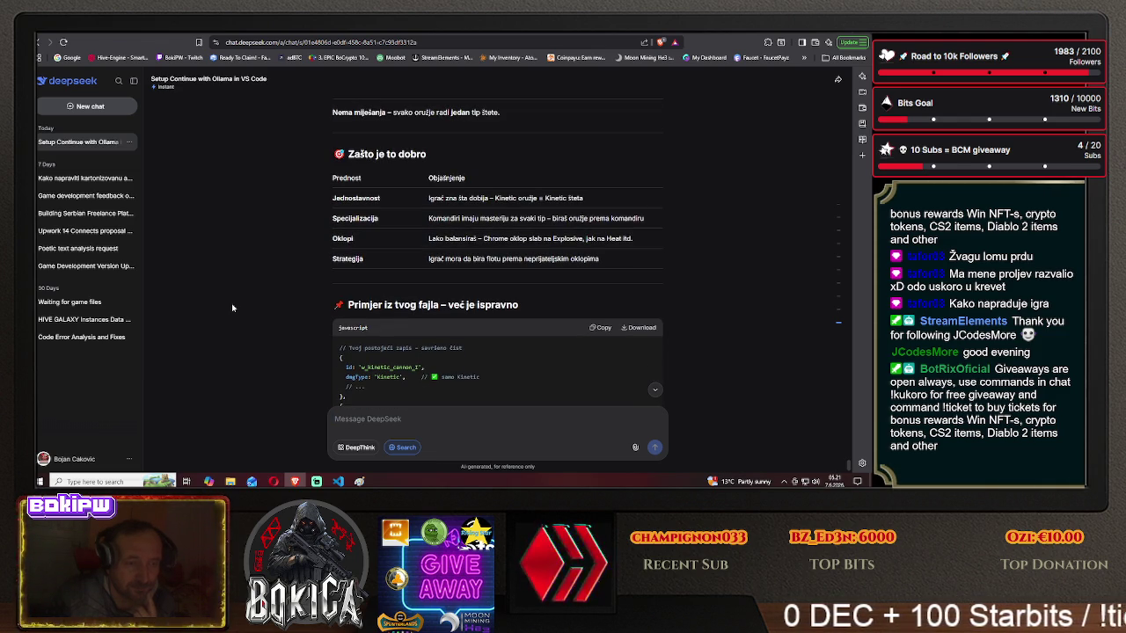
{"action": "scroll", "coordinate": [232, 308], "scroll_direction": "down", "scroll_amount": 2}
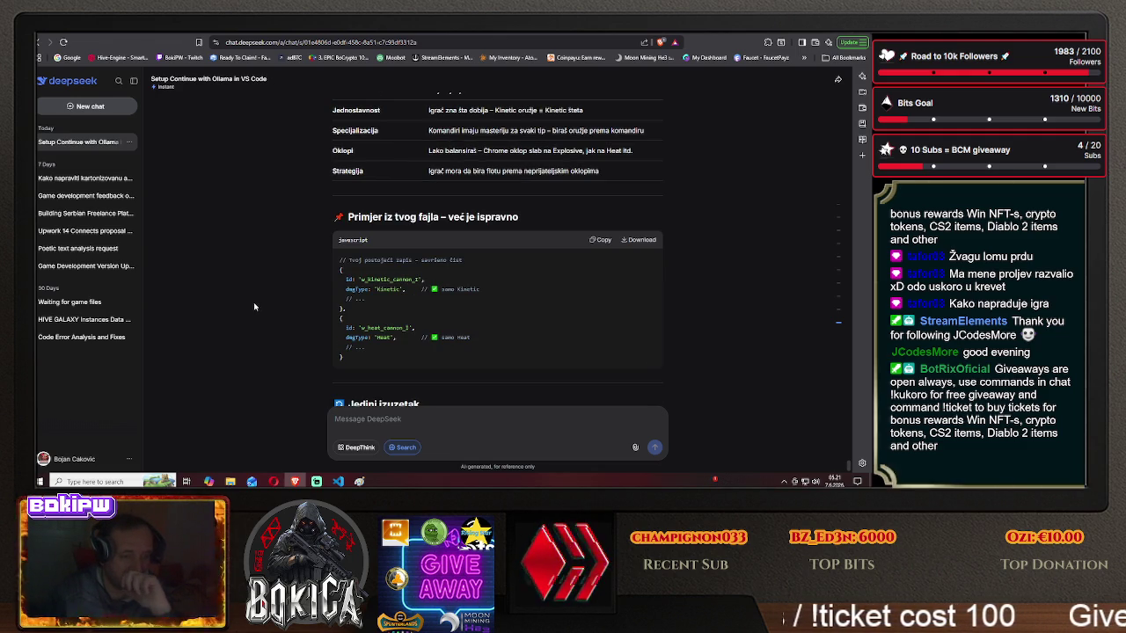
{"action": "scroll", "coordinate": [255, 306], "scroll_direction": "down", "scroll_amount": 2}
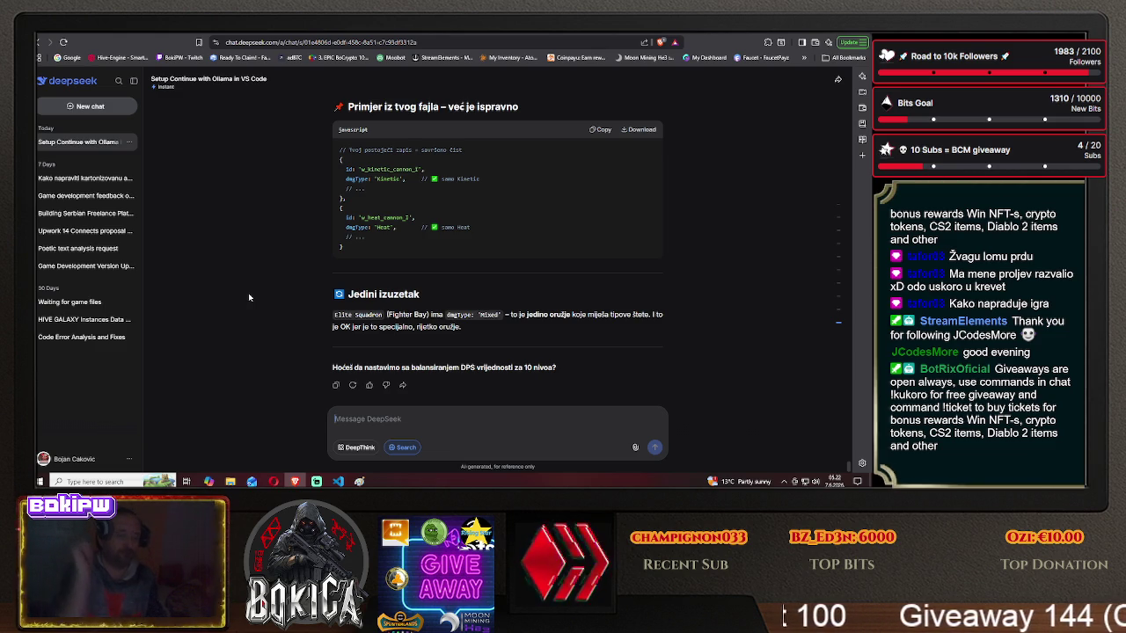
{"action": "type", "text": "da li je bolje"}
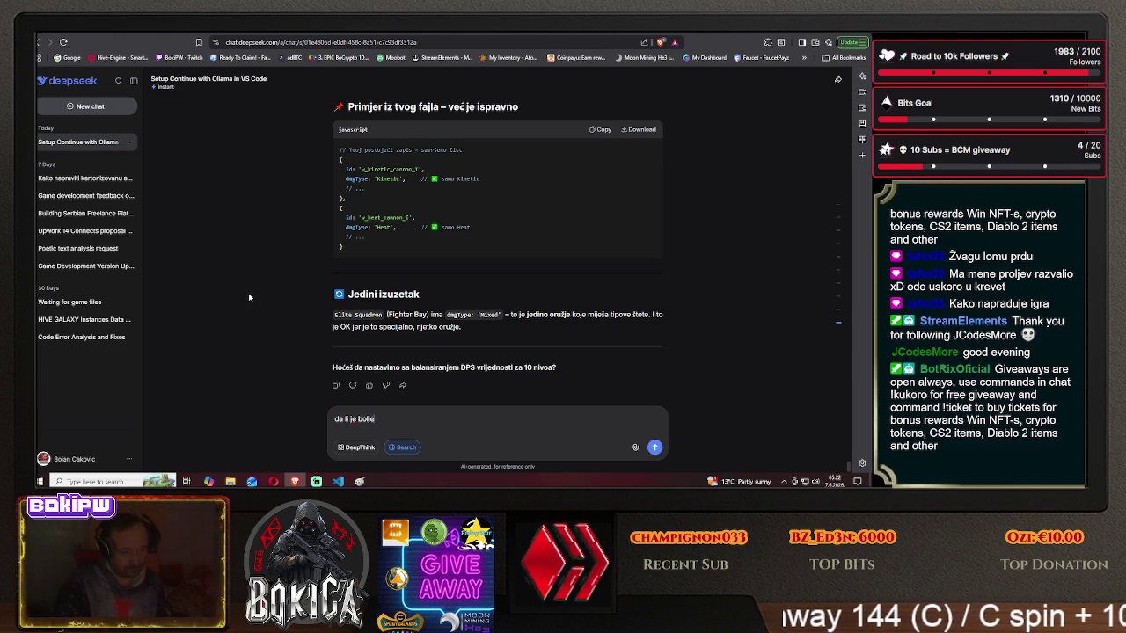
{"action": "type", "text": " da"}
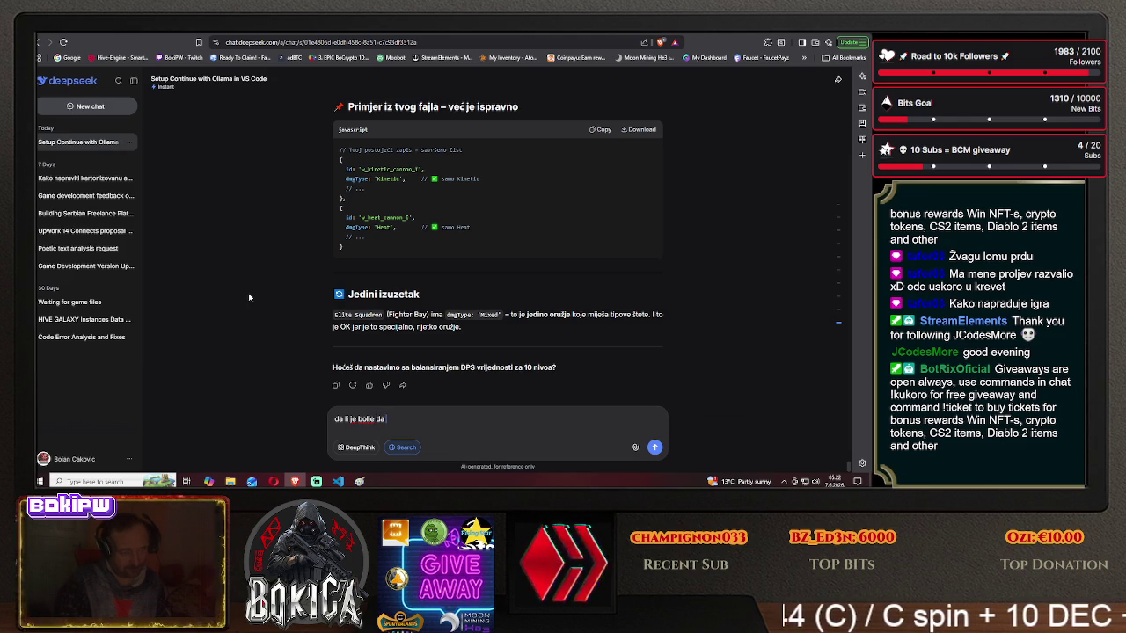
{"action": "type", "text": " ki"}
{"action": "type", "text": " weap"}
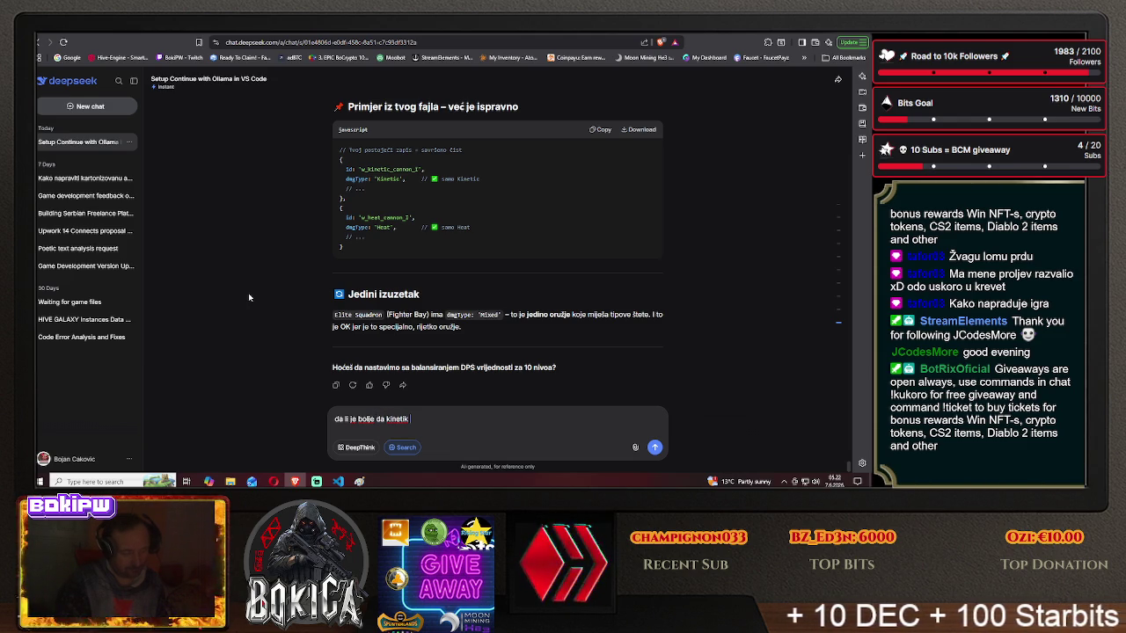
{"action": "type", "text": " ima"}
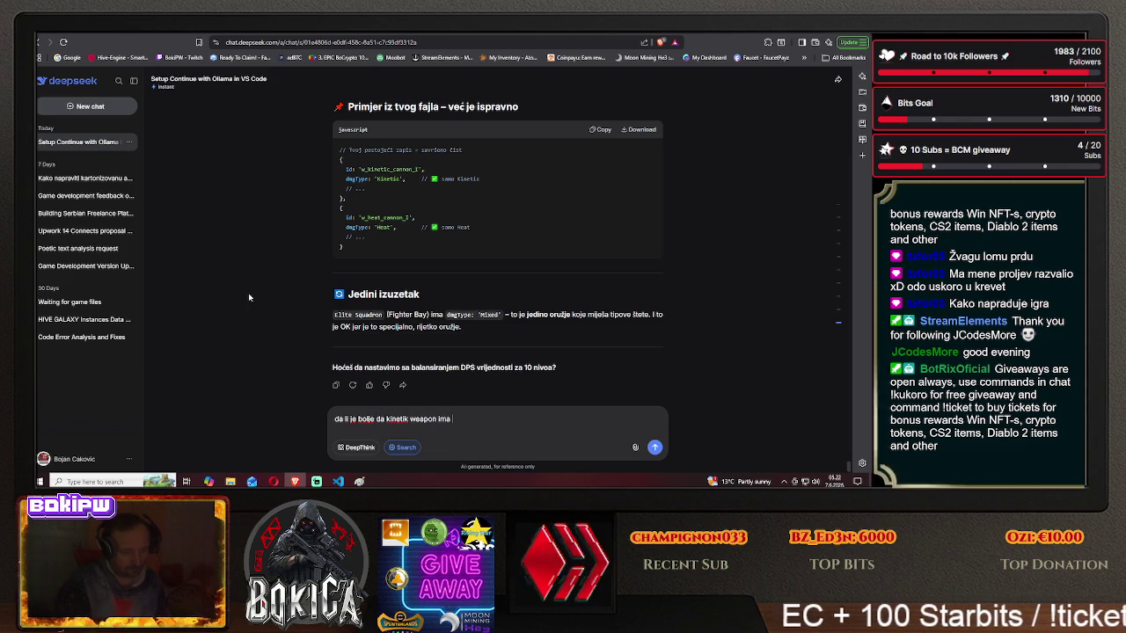
{"action": "type", "text": " 1 lev"}
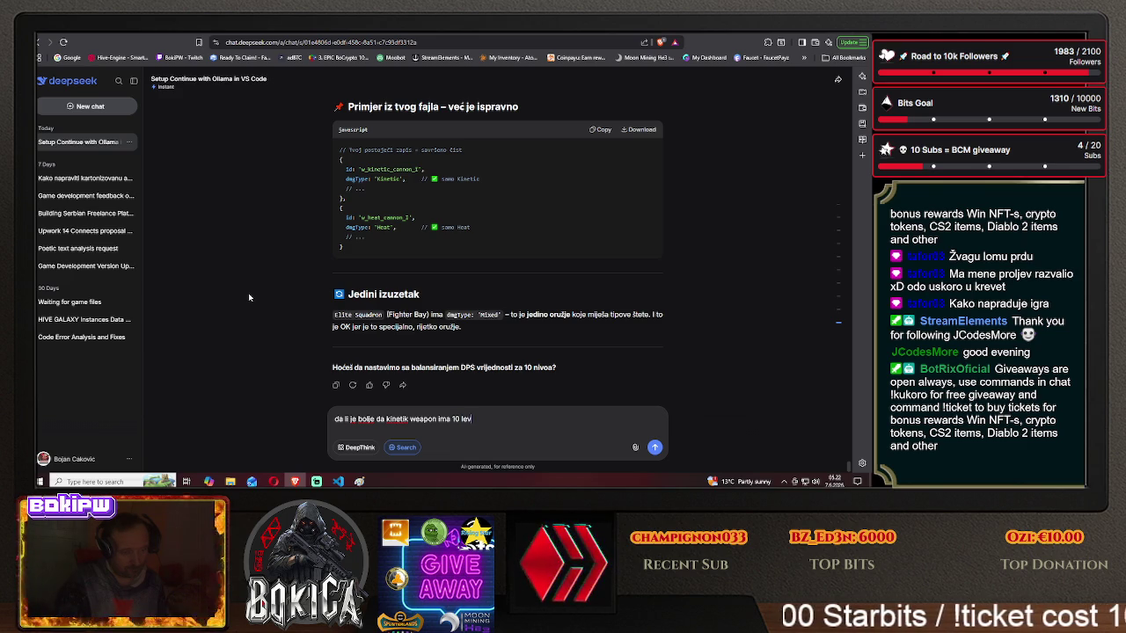
{"action": "type", "text": "ela, isto ime"}
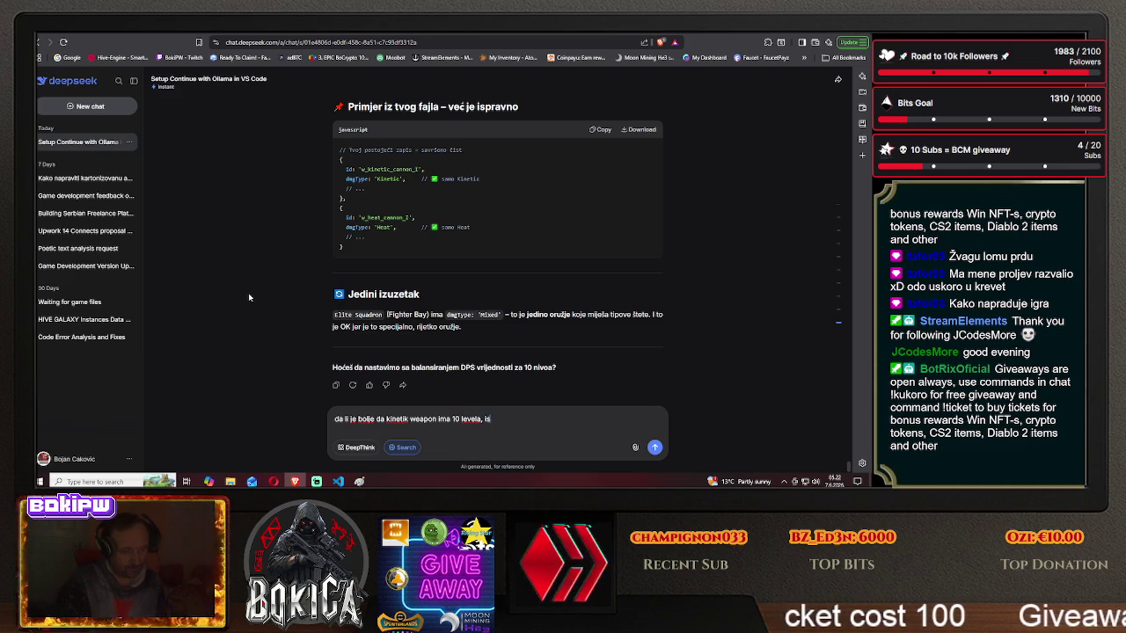
{"action": "type", "text": " samo o"}
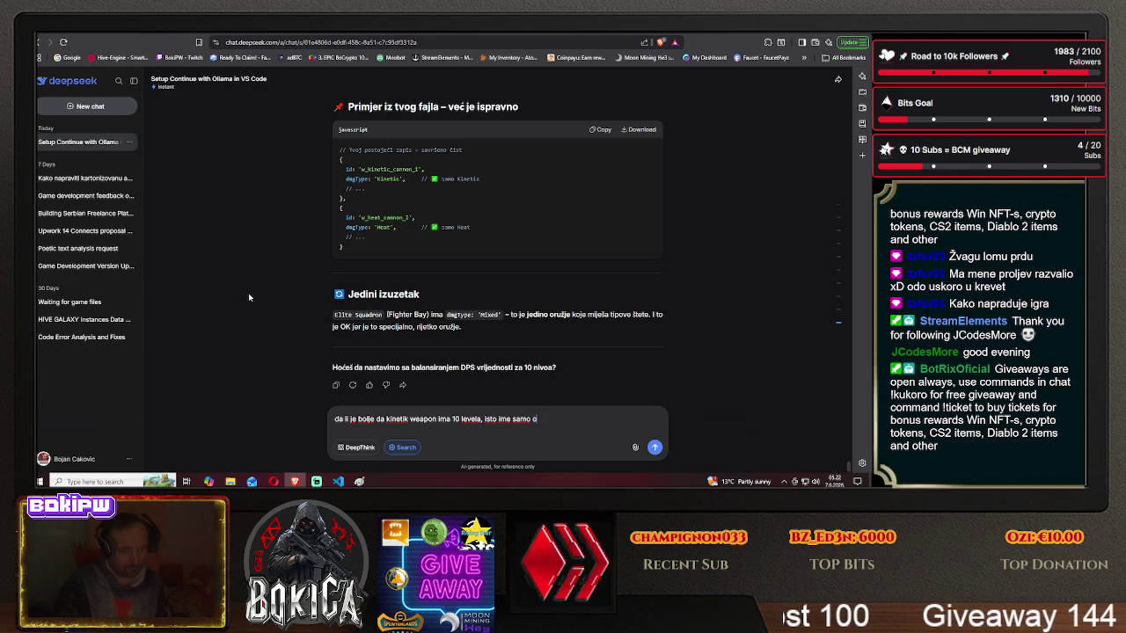
{"action": "type", "text": "z ( do 1"}
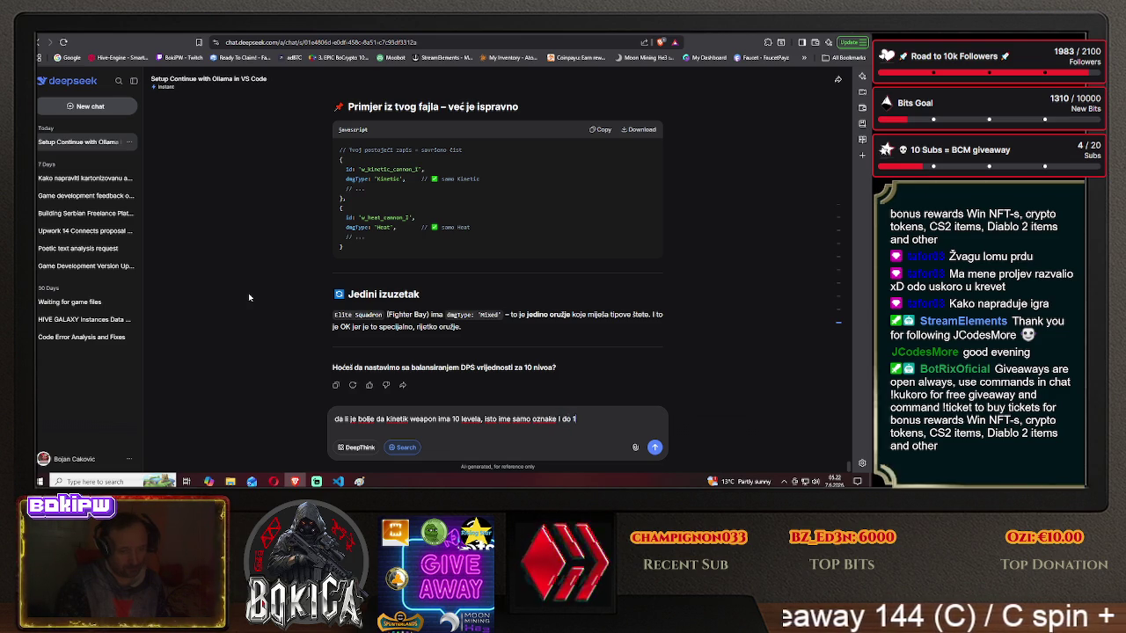
{"action": "type", "text": " il"}
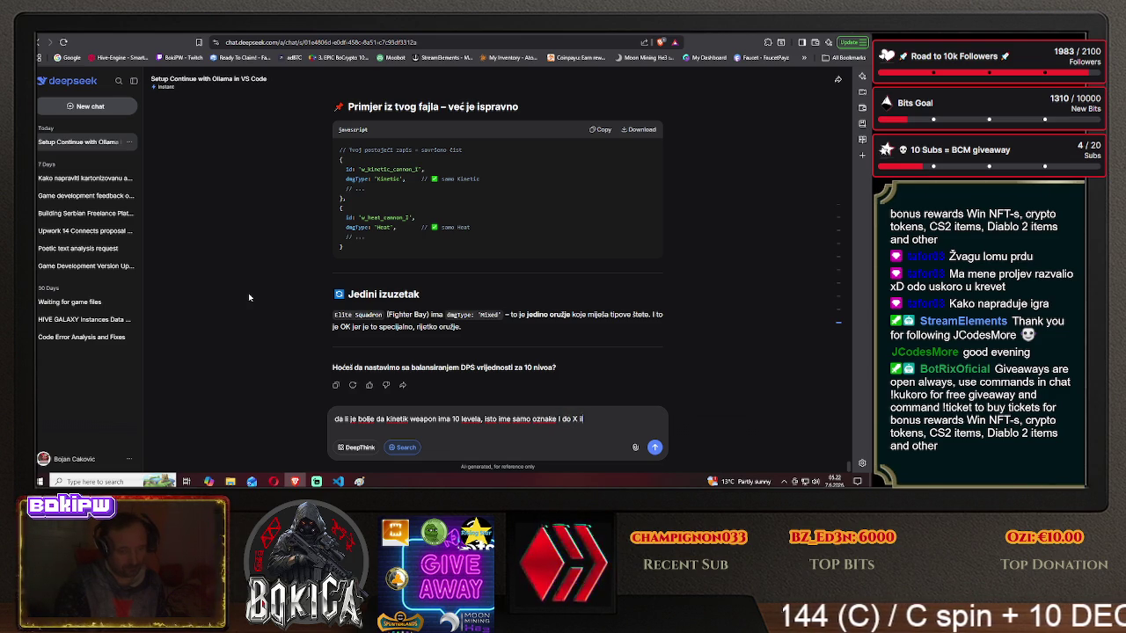
{"action": "type", "text": "i da i"}
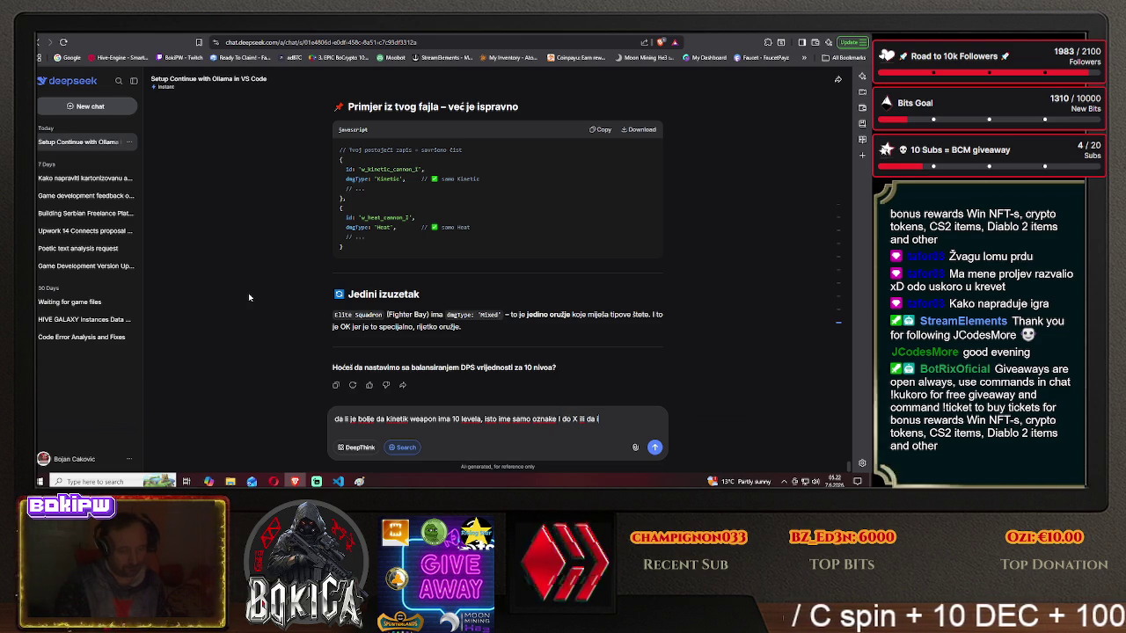
{"action": "type", "text": "ma model"}
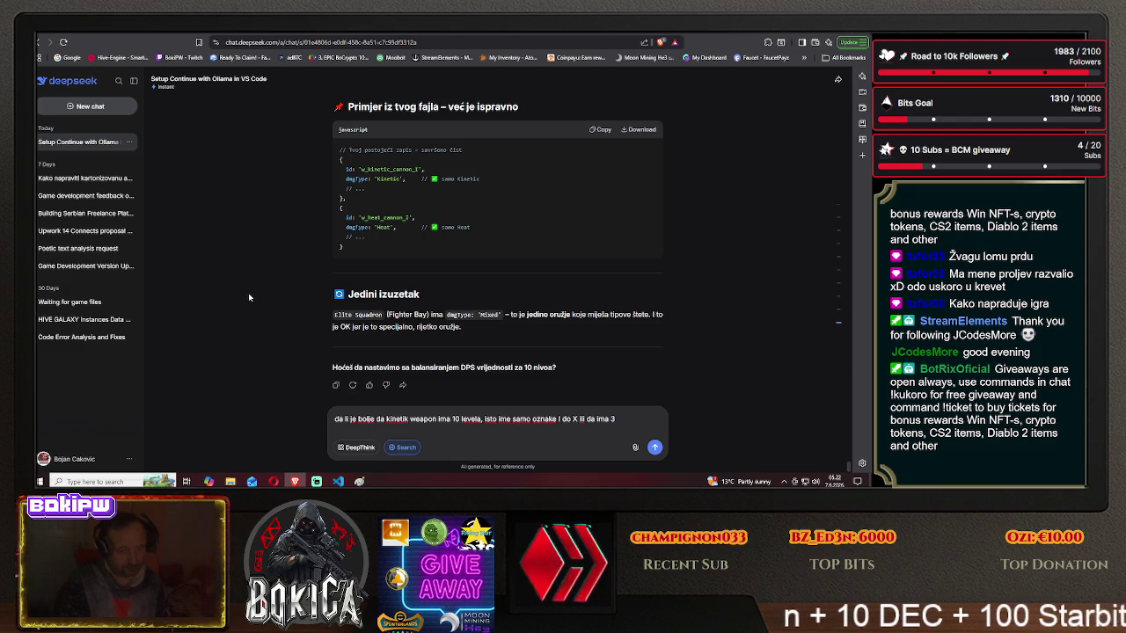
- Finish and send the question: 10 levels I–X, or 3 models with different names
{"action": "key", "text": "BackSpace"}
{"action": "key", "text": "BackSpace"}
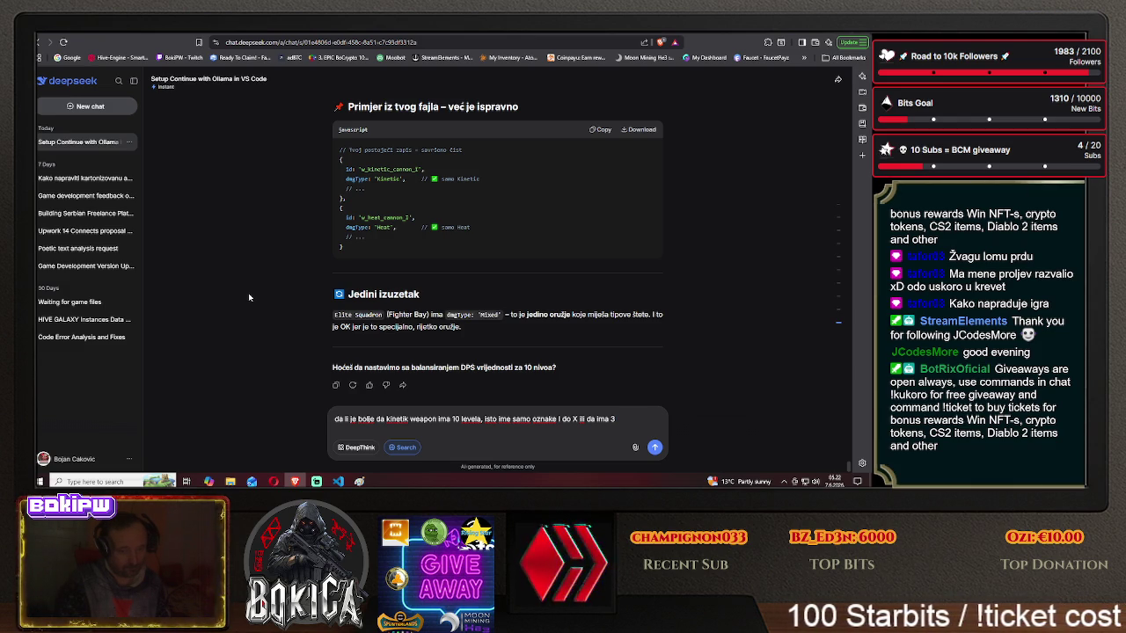
{"action": "type", "text": "modela a dr"}
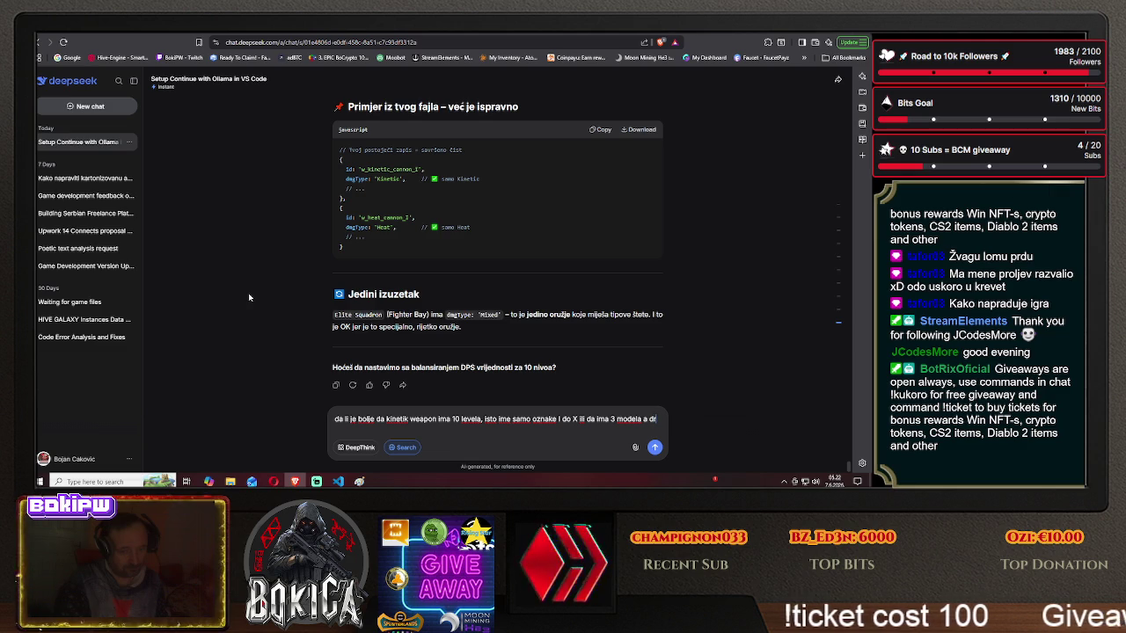
{"action": "type", "text": "ugačija imena"}
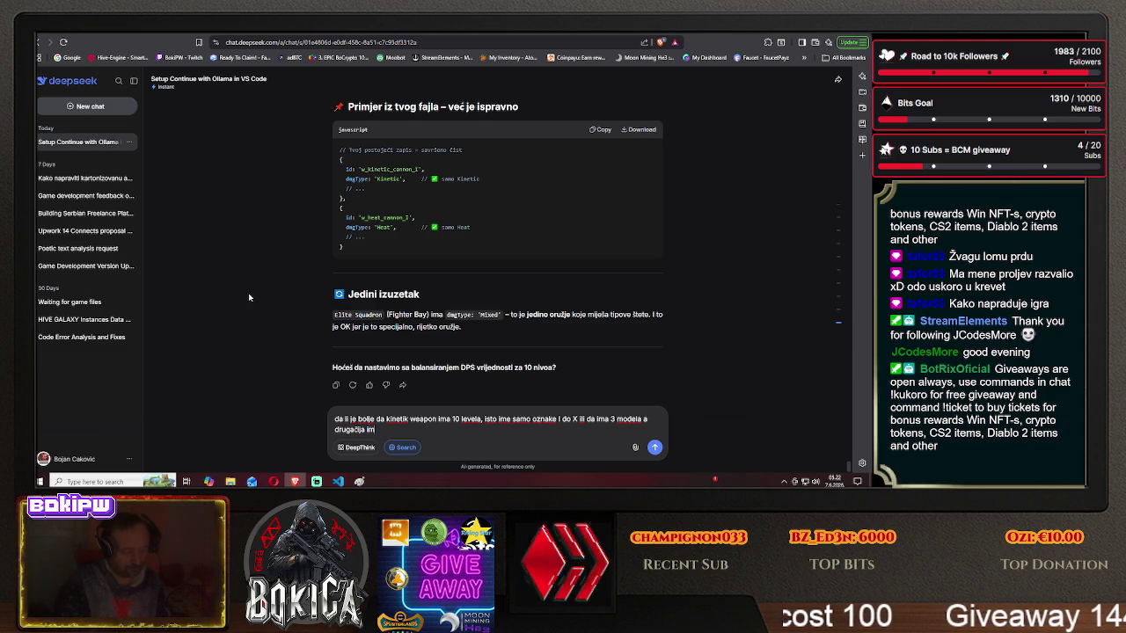
{"action": "key", "text": "Return"}
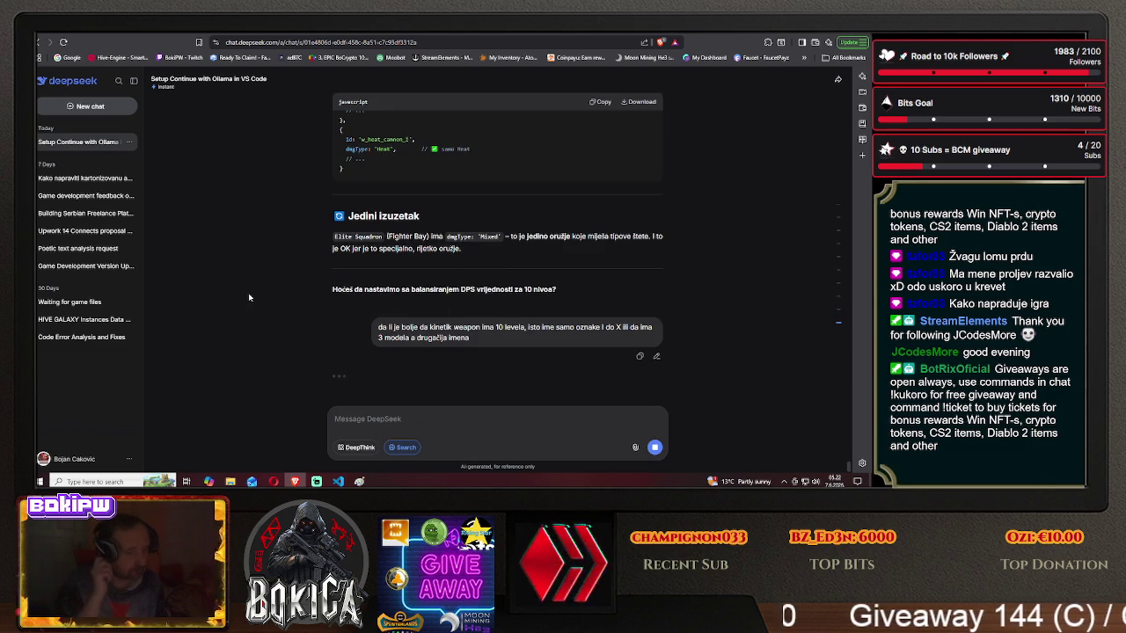
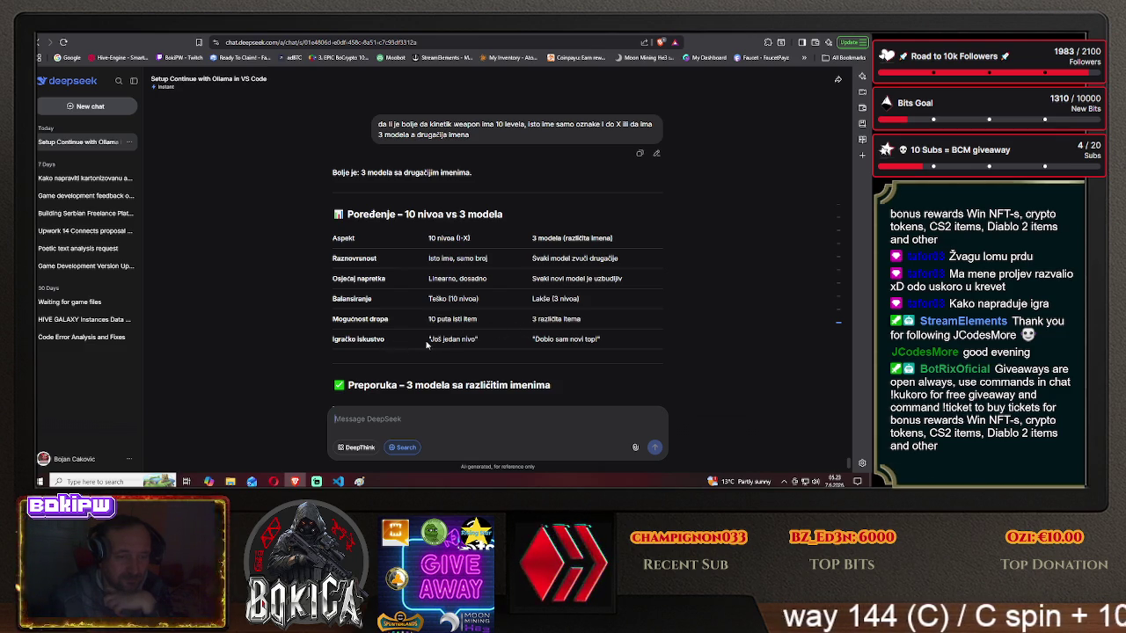
- Read down the reply, then tell DeepSeek the three models mean tiers I, II and III
{"action": "scroll", "coordinate": [280, 327], "scroll_direction": "down", "scroll_amount": 2}
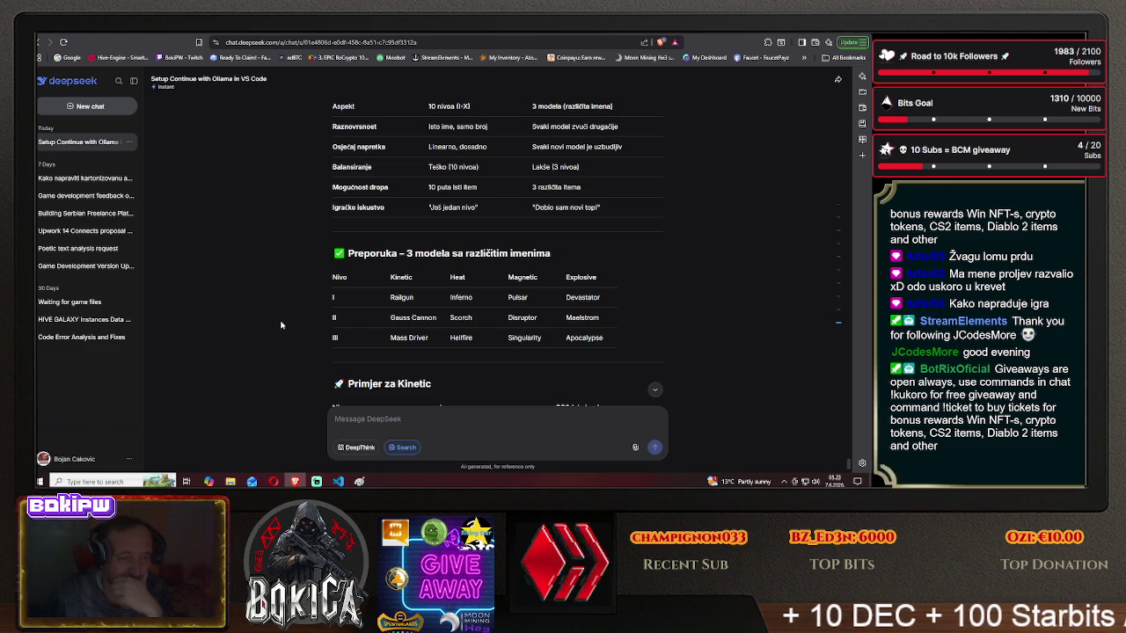
{"action": "scroll", "coordinate": [281, 326], "scroll_direction": "down", "scroll_amount": 1}
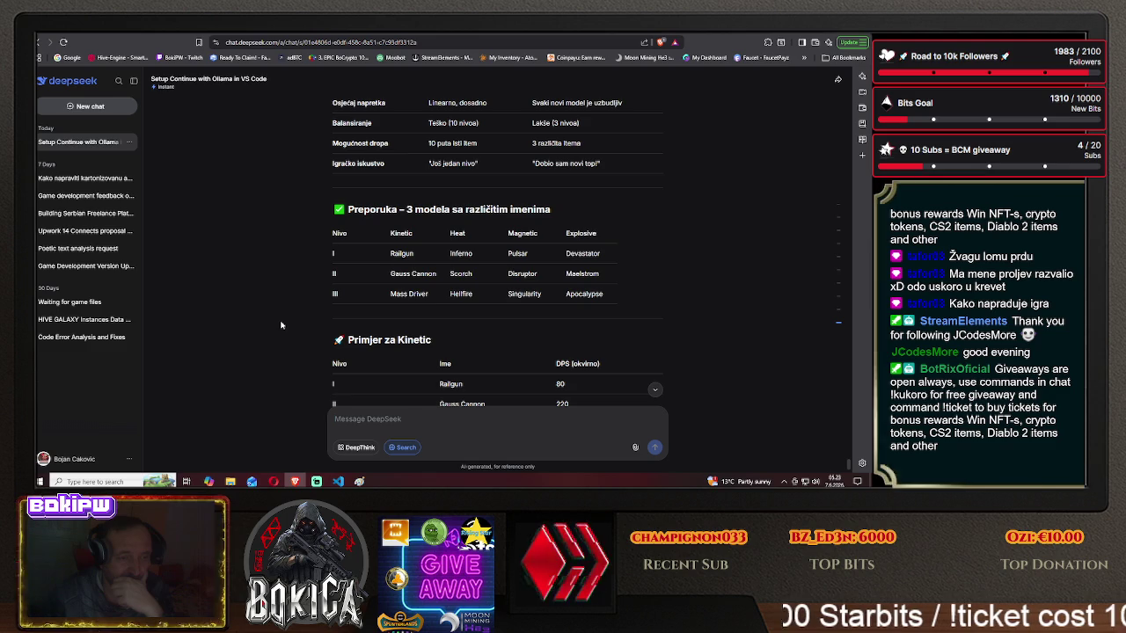
{"action": "scroll", "coordinate": [281, 325], "scroll_direction": "down", "scroll_amount": 2}
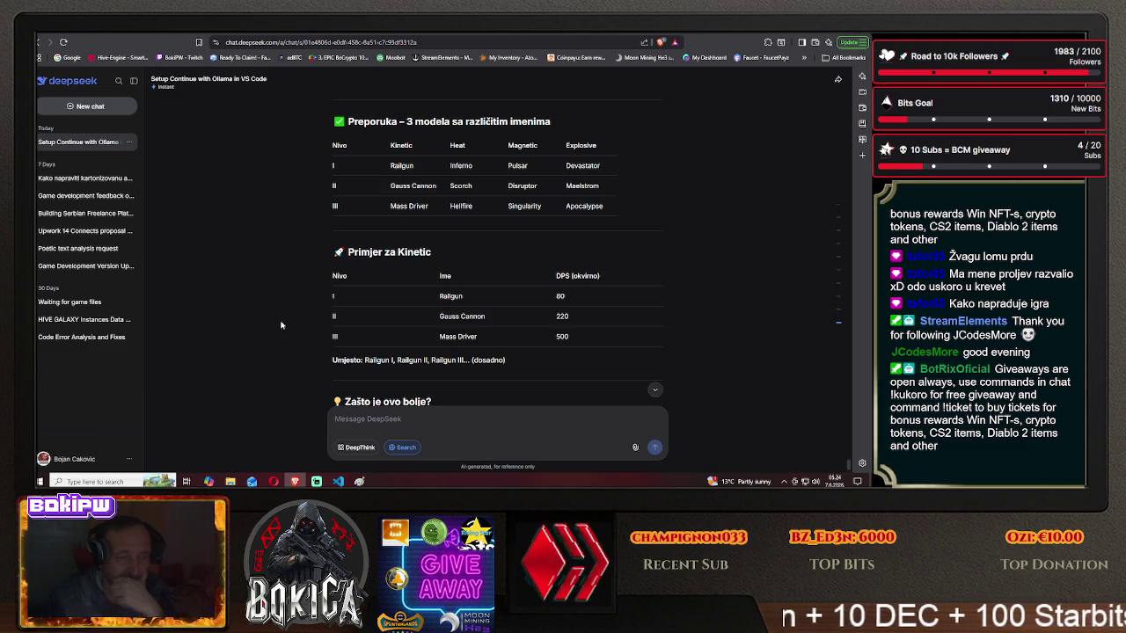
{"action": "scroll", "coordinate": [281, 325], "scroll_direction": "down", "scroll_amount": 1}
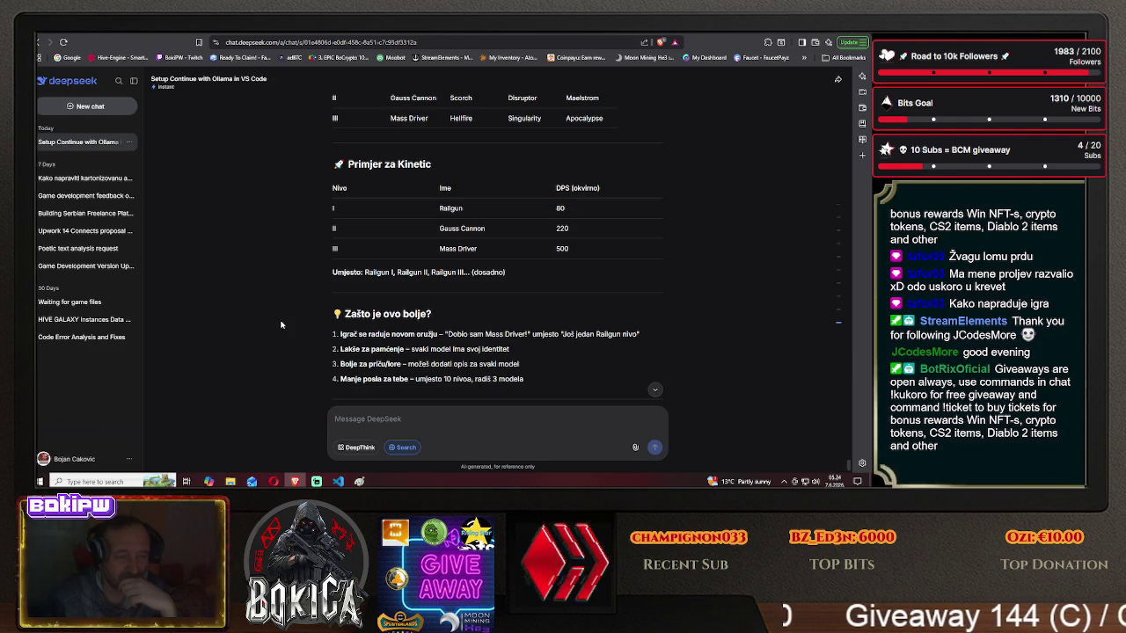
{"action": "scroll", "coordinate": [282, 326], "scroll_direction": "down", "scroll_amount": 2}
{"action": "scroll", "coordinate": [282, 325], "scroll_direction": "down", "scroll_amount": 2}
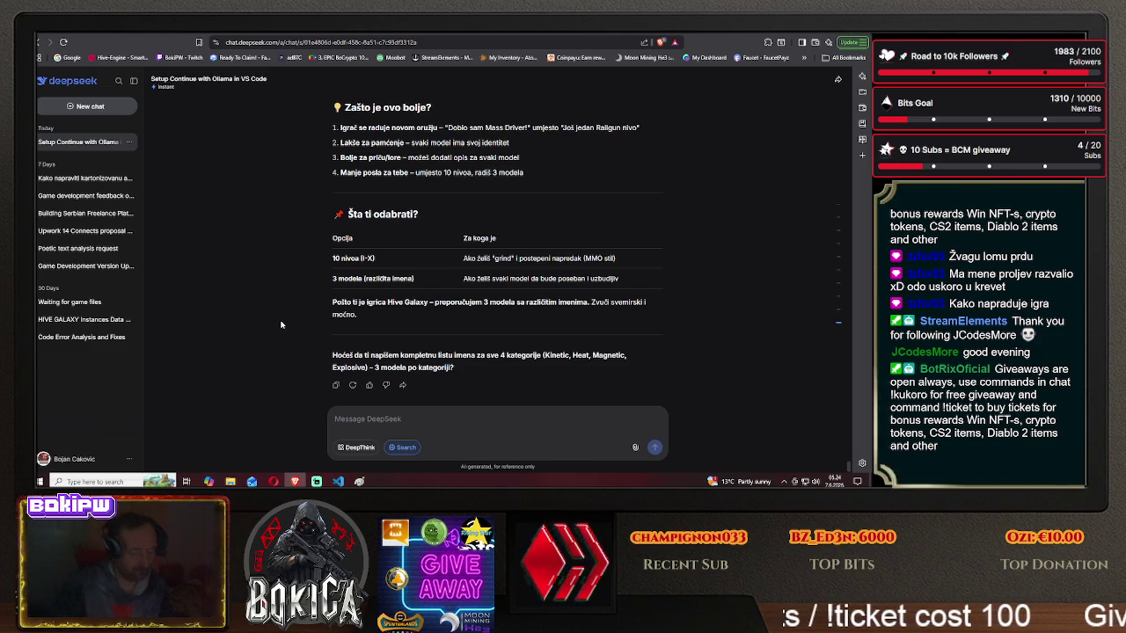
{"action": "type", "text": "nisam mislio"}
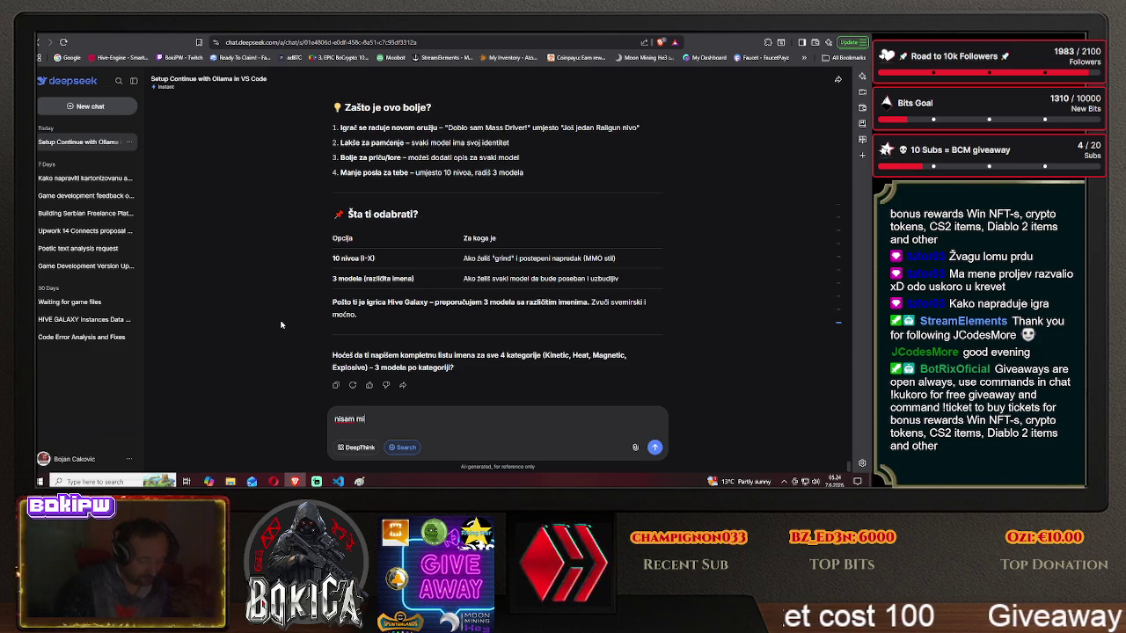
{"action": "type", "text": " 3 "}
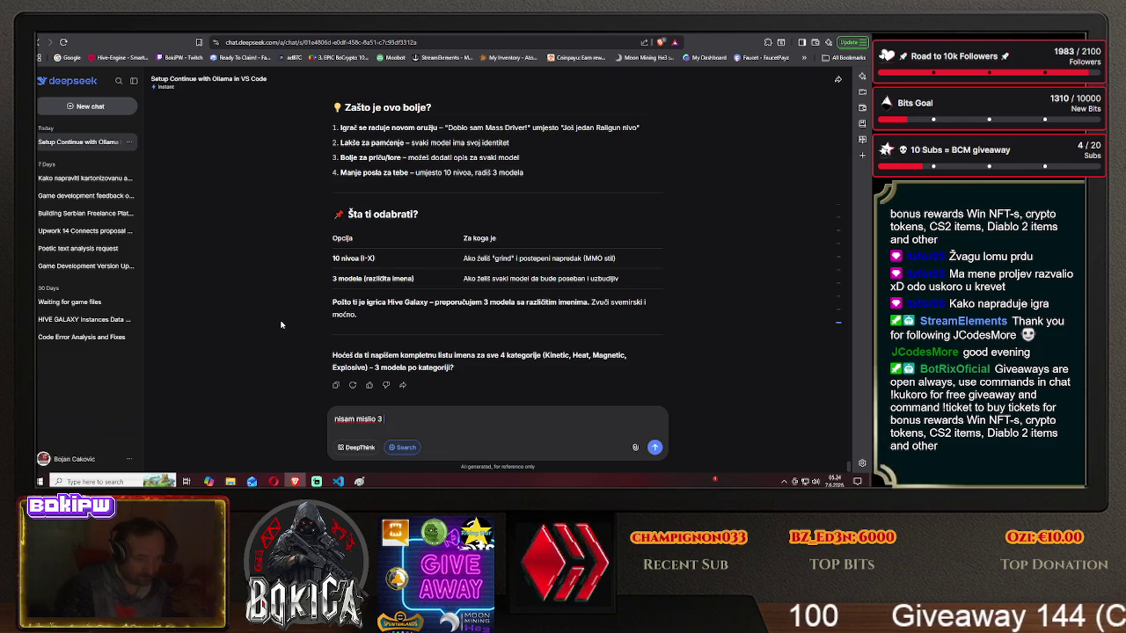
{"action": "type", "text": "modela kako ti mislis"}
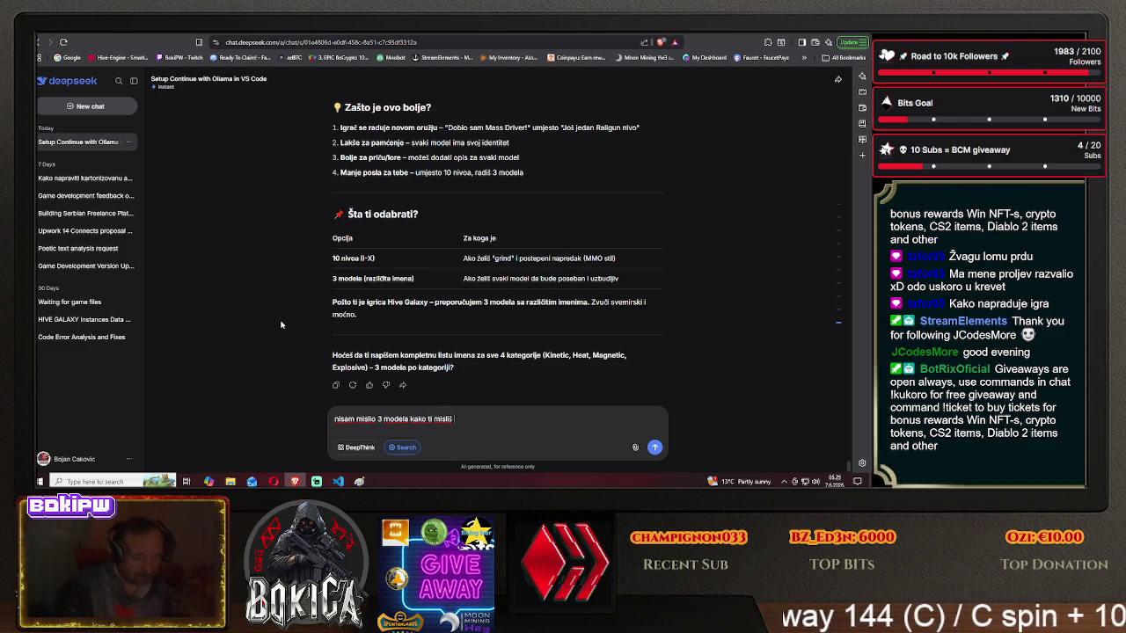
{"action": "type", "text": " mod"}
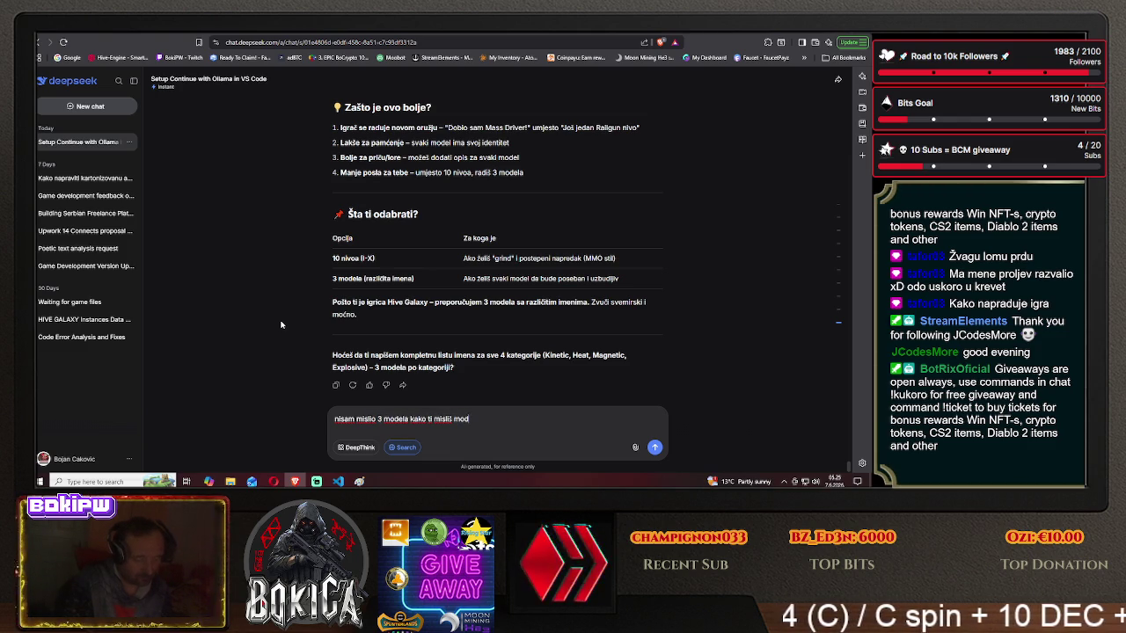
{"action": "type", "text": "el je I, II ,III"}
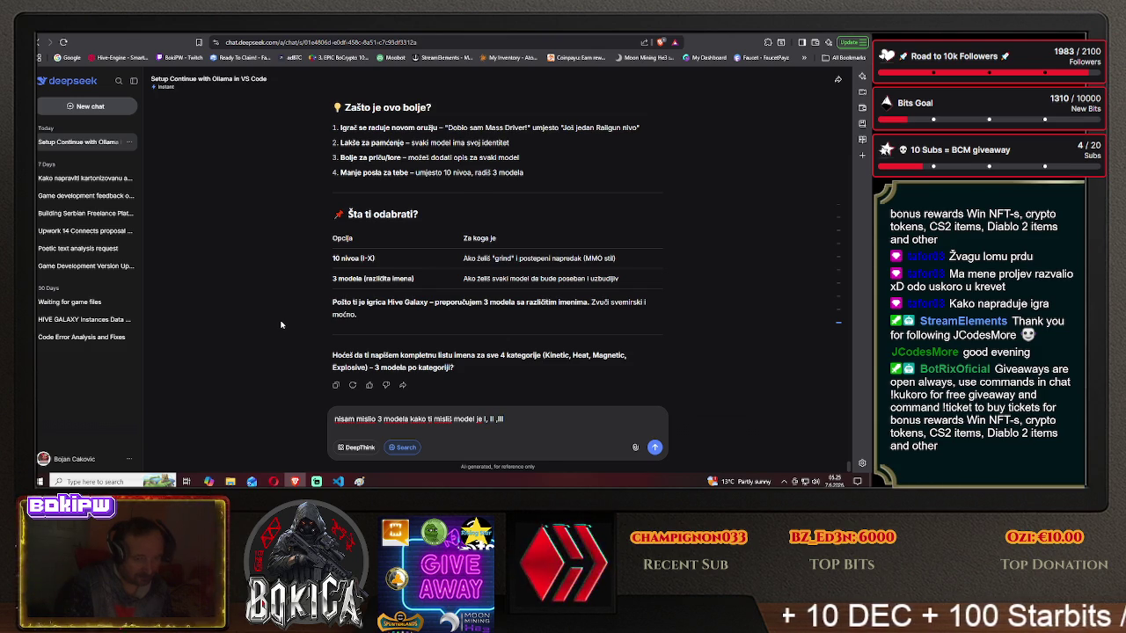
{"action": "key", "text": "Return"}
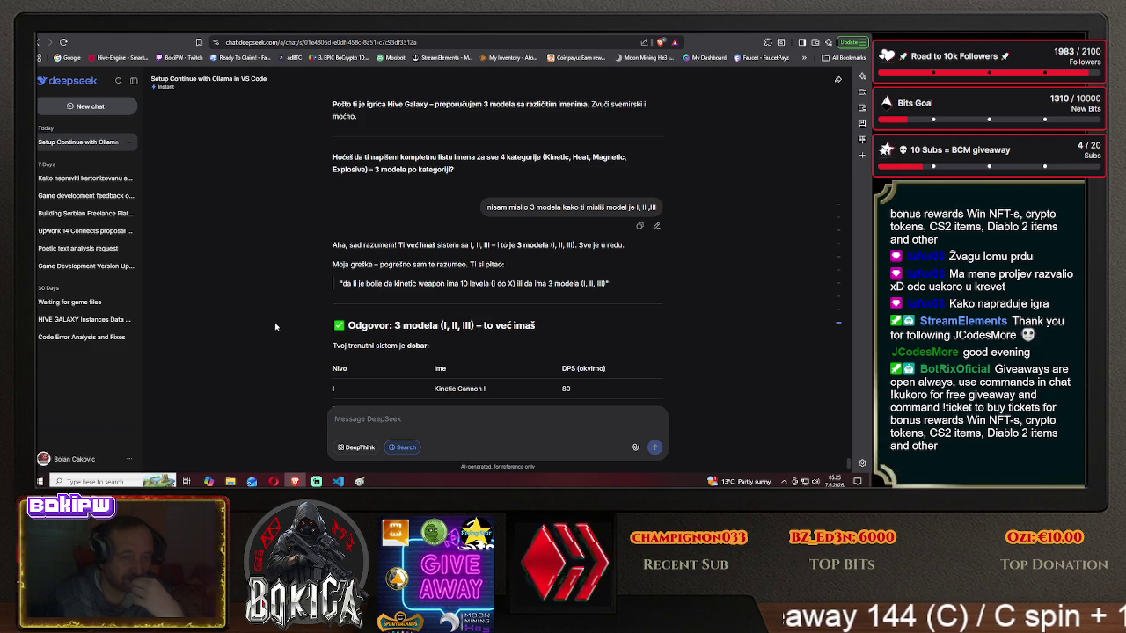
- Read the reply's tables through the Zaključak, which keeps the I, II, III tier system
{"action": "scroll", "coordinate": [275, 327], "scroll_direction": "down", "scroll_amount": 2}
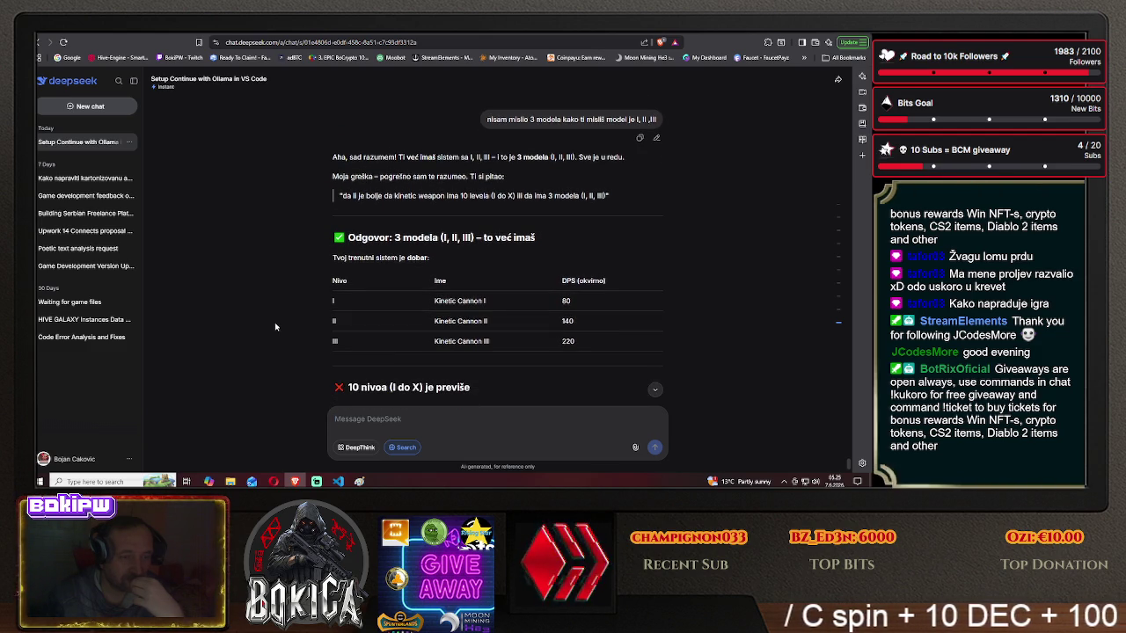
{"action": "scroll", "coordinate": [275, 327], "scroll_direction": "down", "scroll_amount": 1}
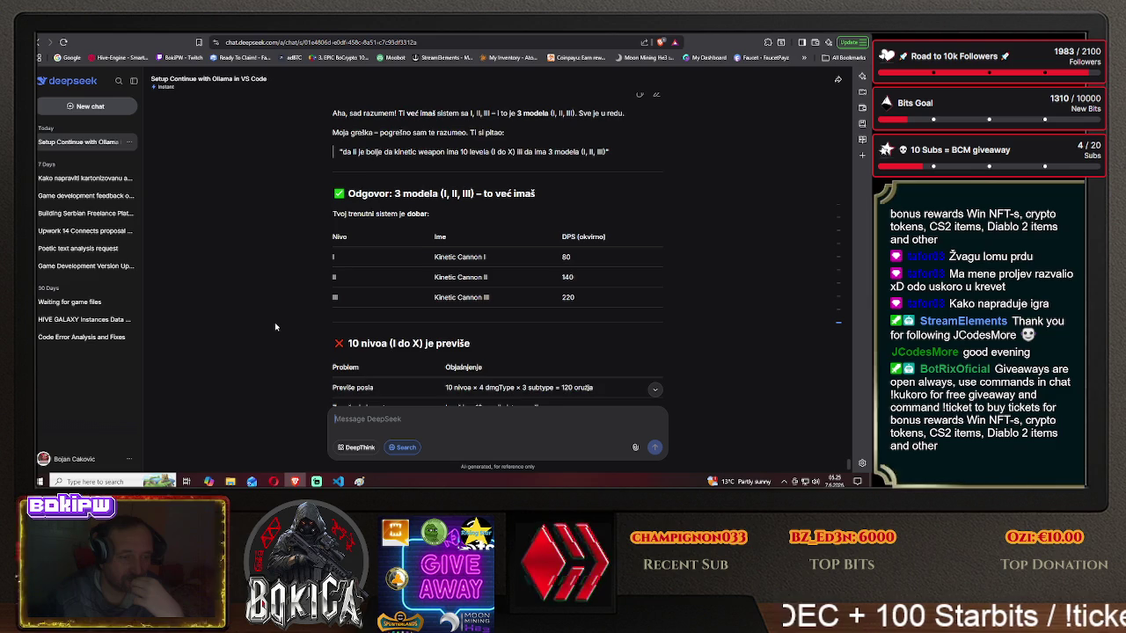
{"action": "scroll", "coordinate": [275, 327], "scroll_direction": "down", "scroll_amount": 1}
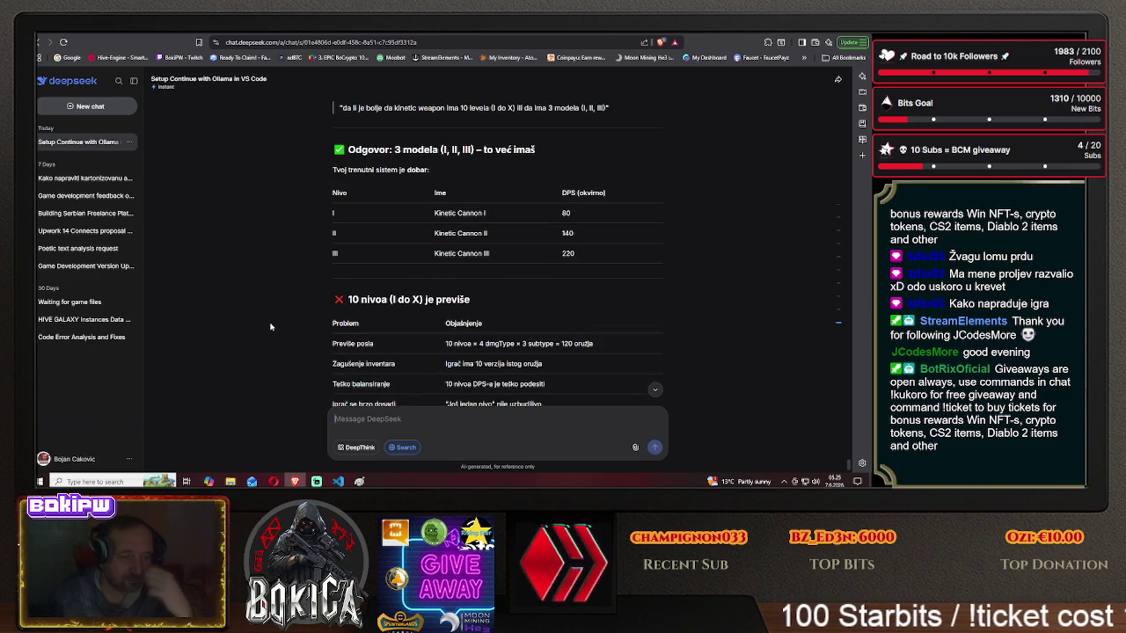
{"action": "scroll", "coordinate": [267, 327], "scroll_direction": "down", "scroll_amount": 1}
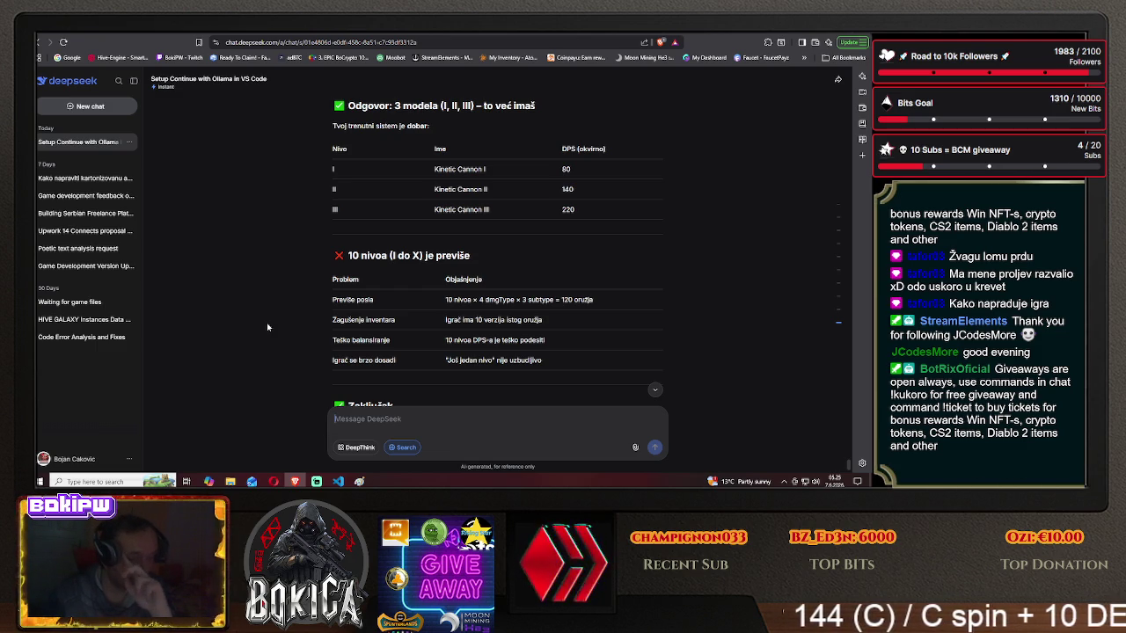
{"action": "scroll", "coordinate": [267, 327], "scroll_direction": "down", "scroll_amount": 1}
{"action": "scroll", "coordinate": [267, 327], "scroll_direction": "down", "scroll_amount": 2}
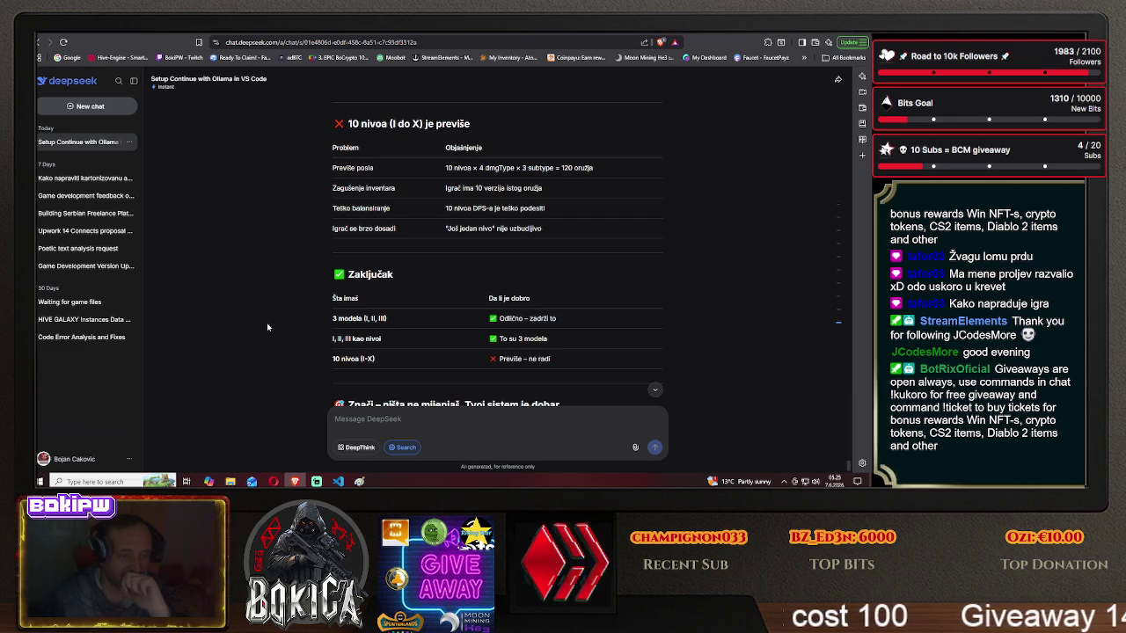
{"action": "scroll", "coordinate": [266, 323], "scroll_direction": "down", "scroll_amount": 1}
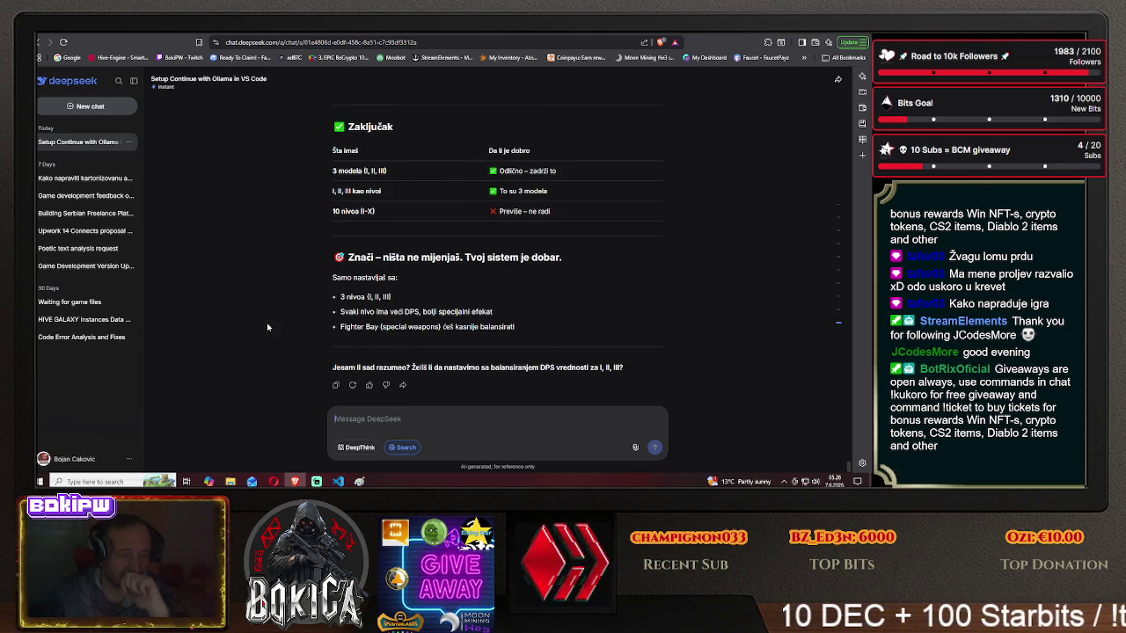
- Ask DeepSeek 'koliko imam trenutno kinetic oružja' to get the current Kinetic weapon count
{"action": "type", "text": "koli"}
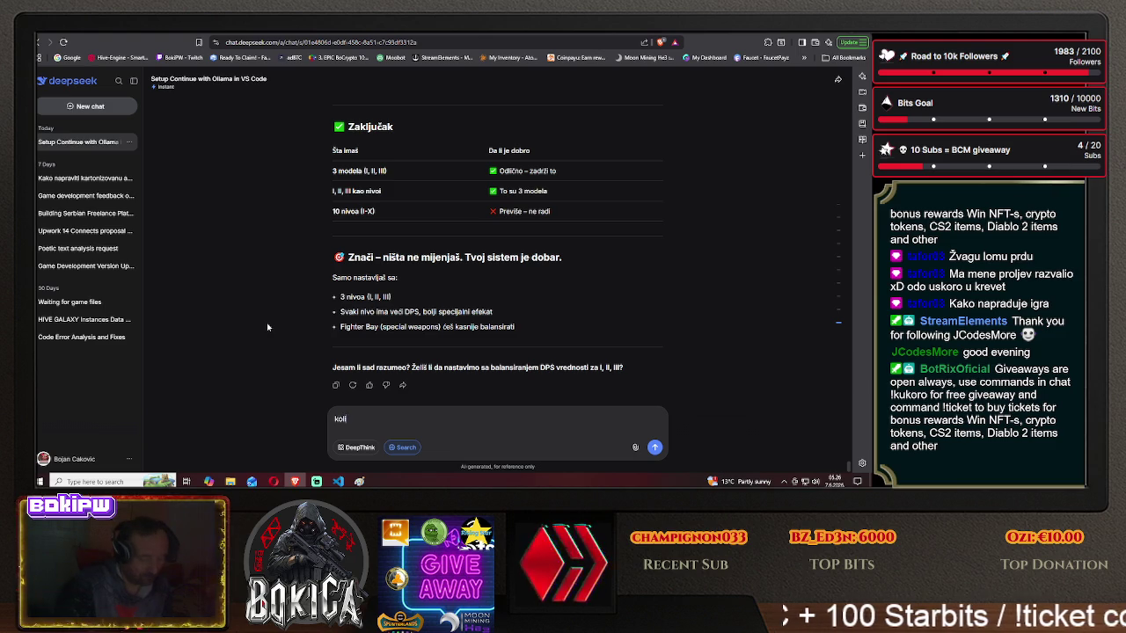
{"action": "type", "text": "ko imam tren"}
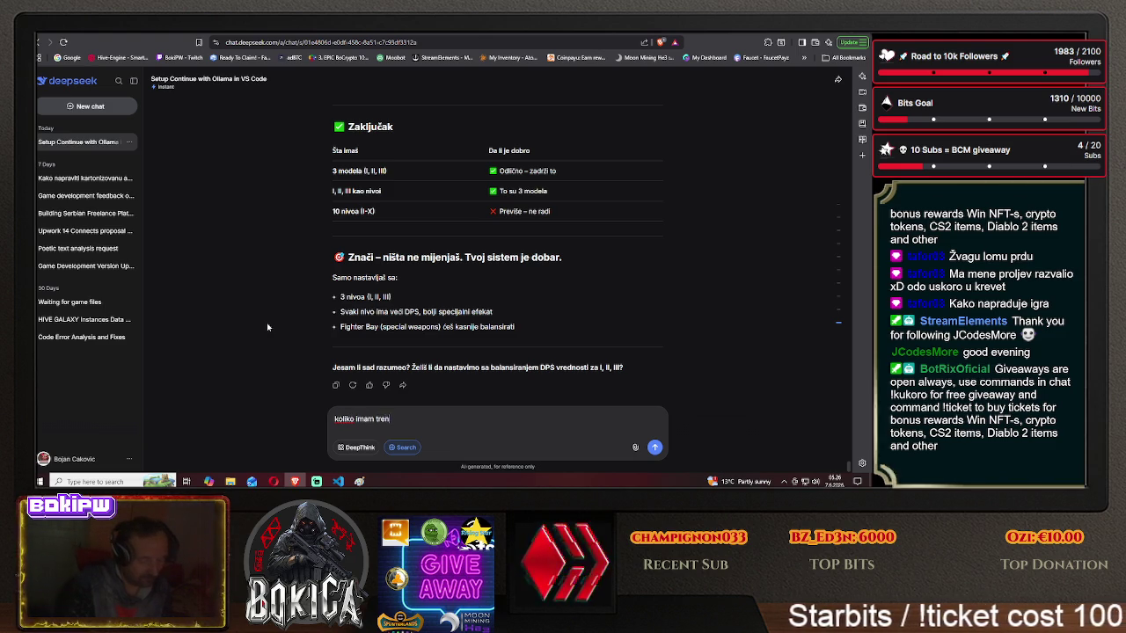
{"action": "type", "text": "utno kinetic"}
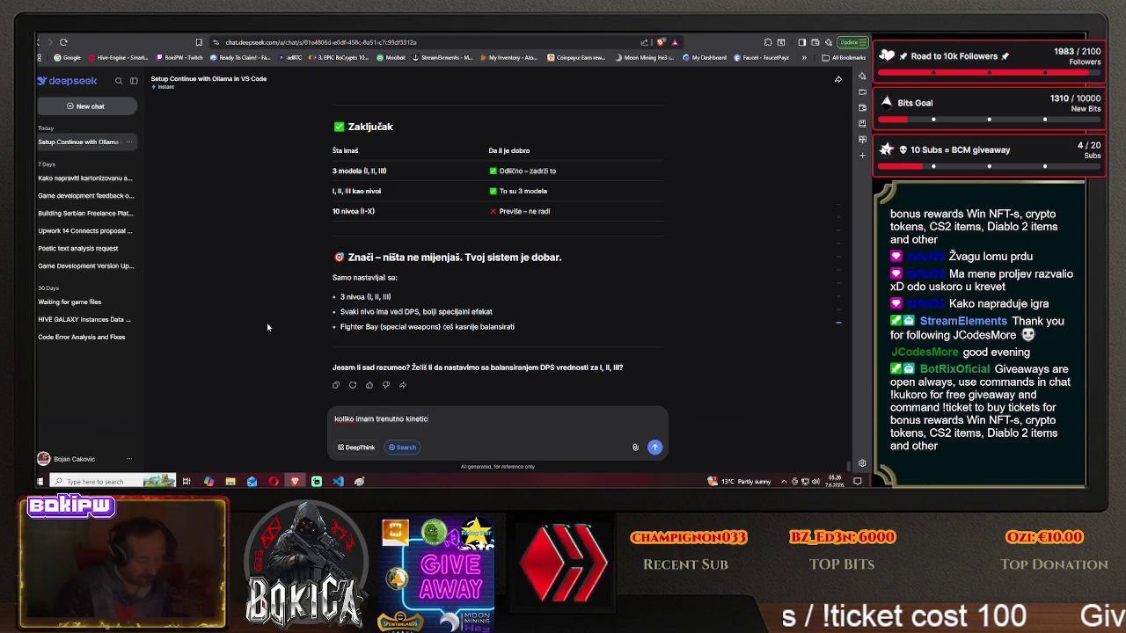
{"action": "type", "text": " oružja"}
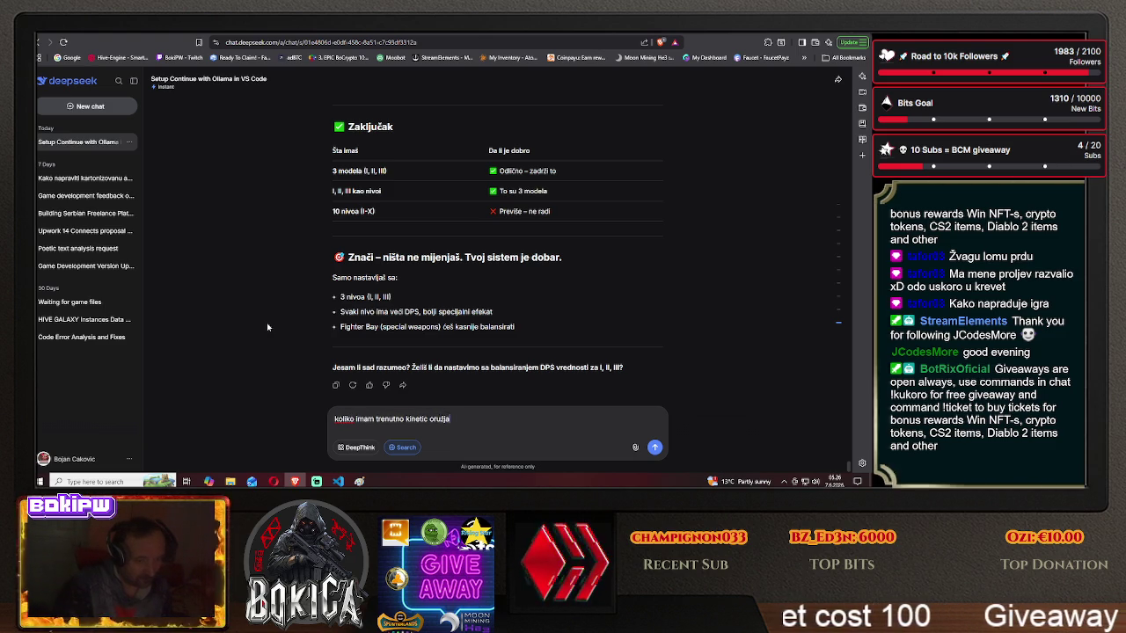
{"action": "key", "text": "Return"}
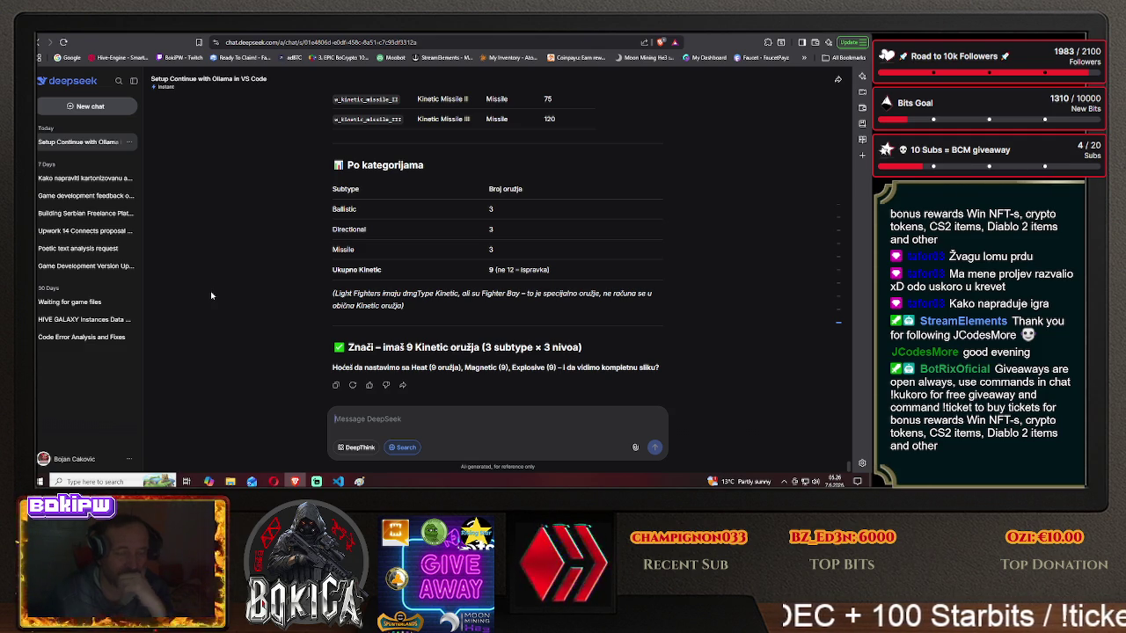
- Draft the objection 'to je pogrešno ja vidim druga oružja' disputing the count of 9
{"action": "type", "text": "to"}
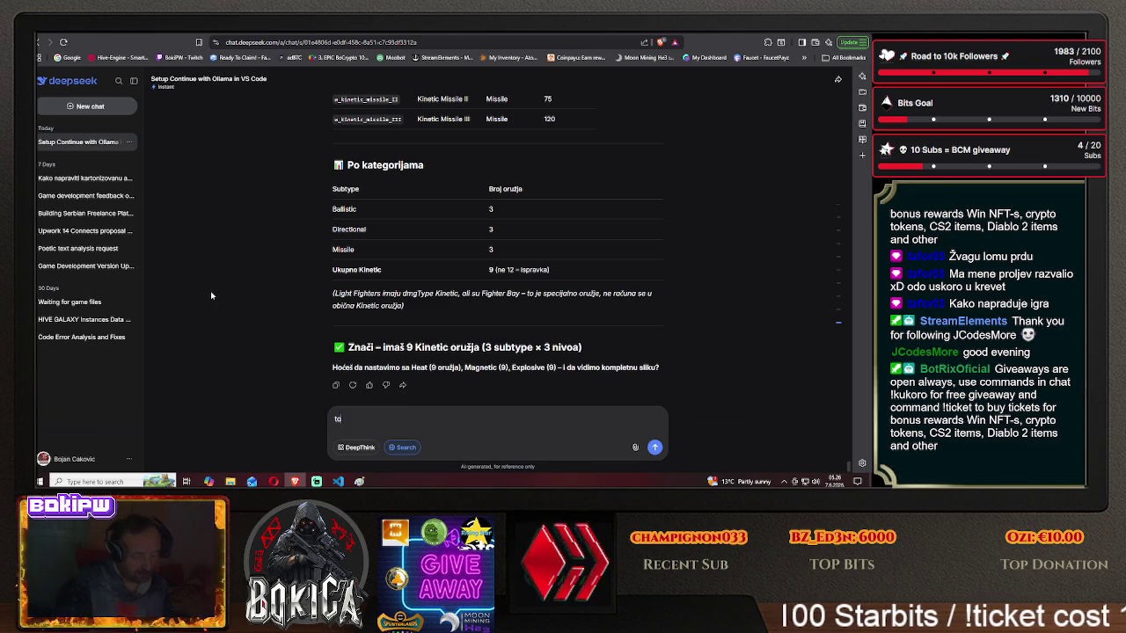
{"action": "type", "text": " je pogrešn"}
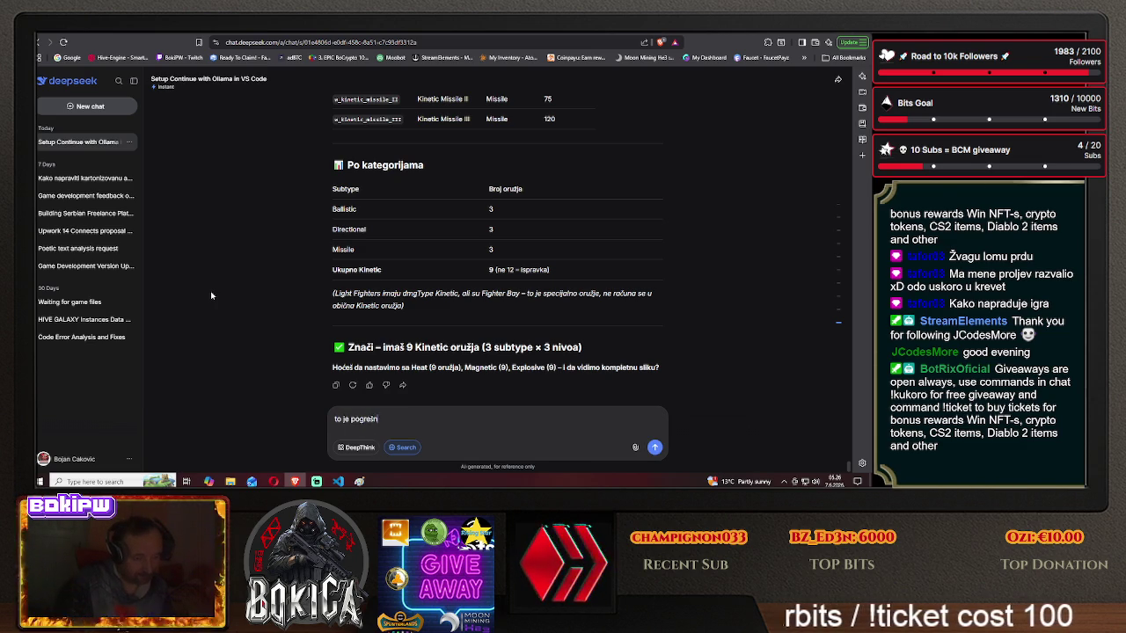
{"action": "type", "text": "o ja vidim"}
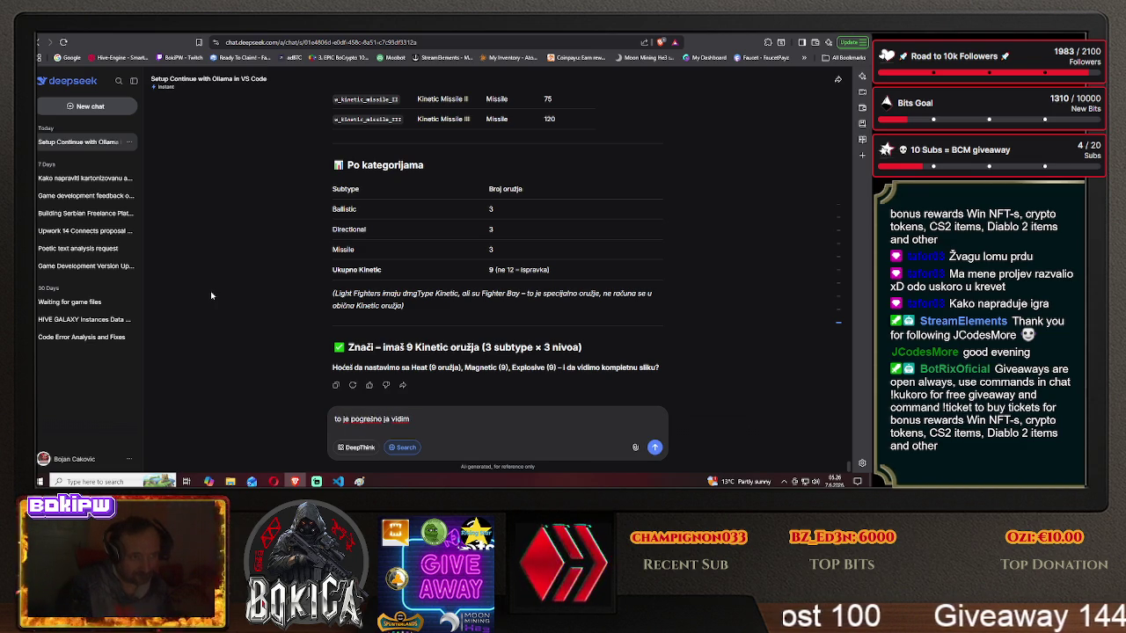
{"action": "type", "text": " drug"}
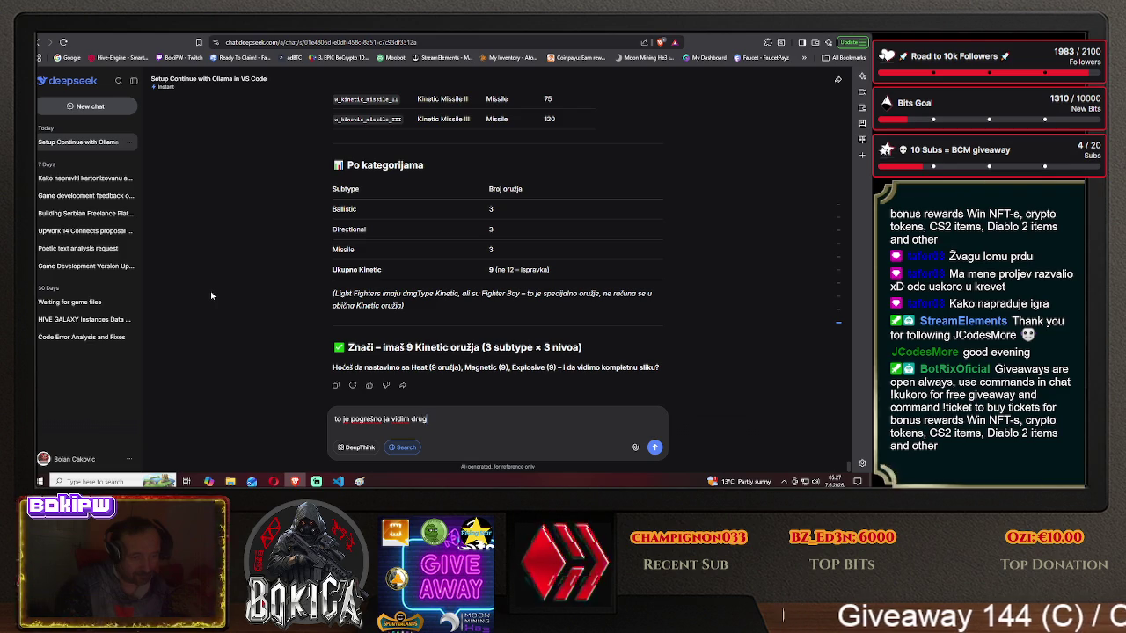
{"action": "type", "text": "a oružja"}
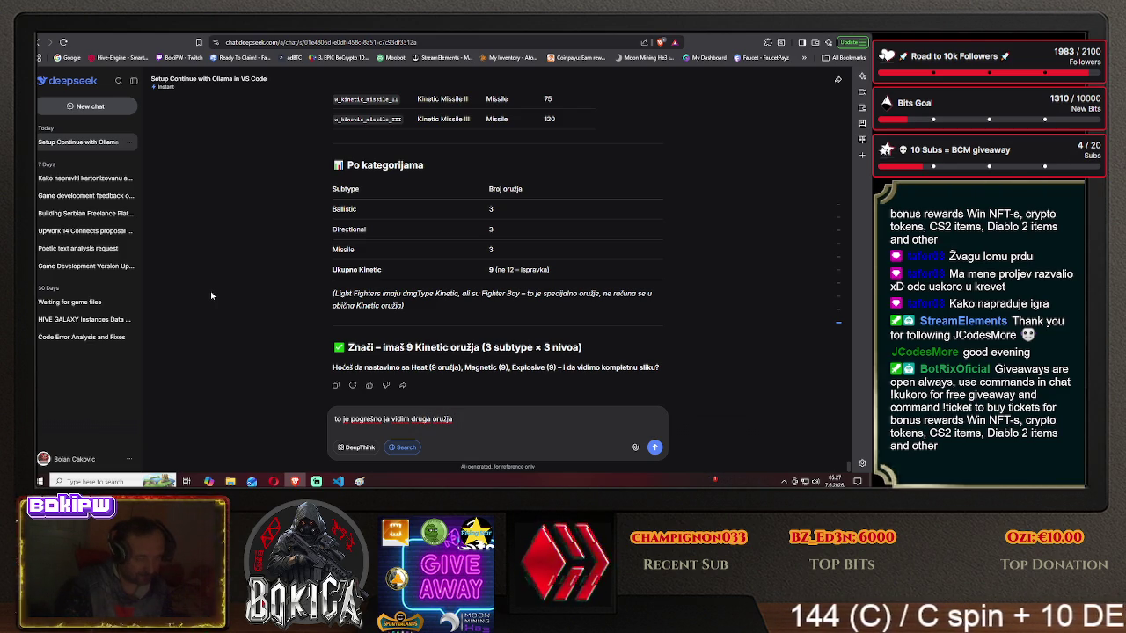
- Send the objection that the Kinetic weapon count is wrong
{"action": "key", "text": "Return"}
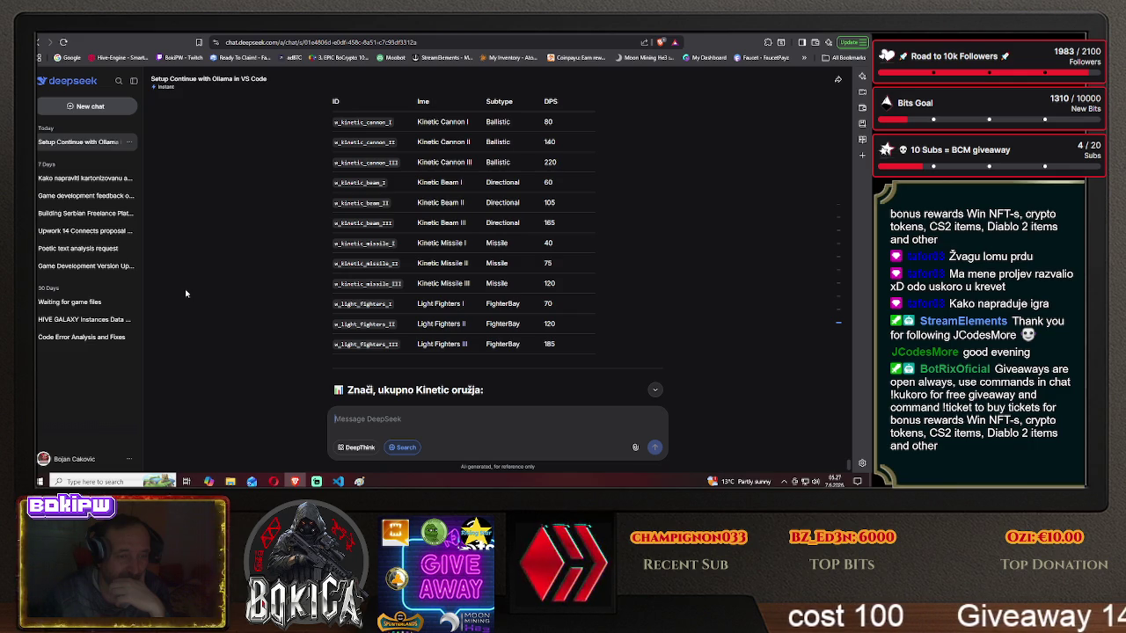
- Review the corrected 12-weapon table and start drafting a request to split weapons by damage type
{"action": "scroll", "coordinate": [186, 293], "scroll_direction": "up", "scroll_amount": 1}
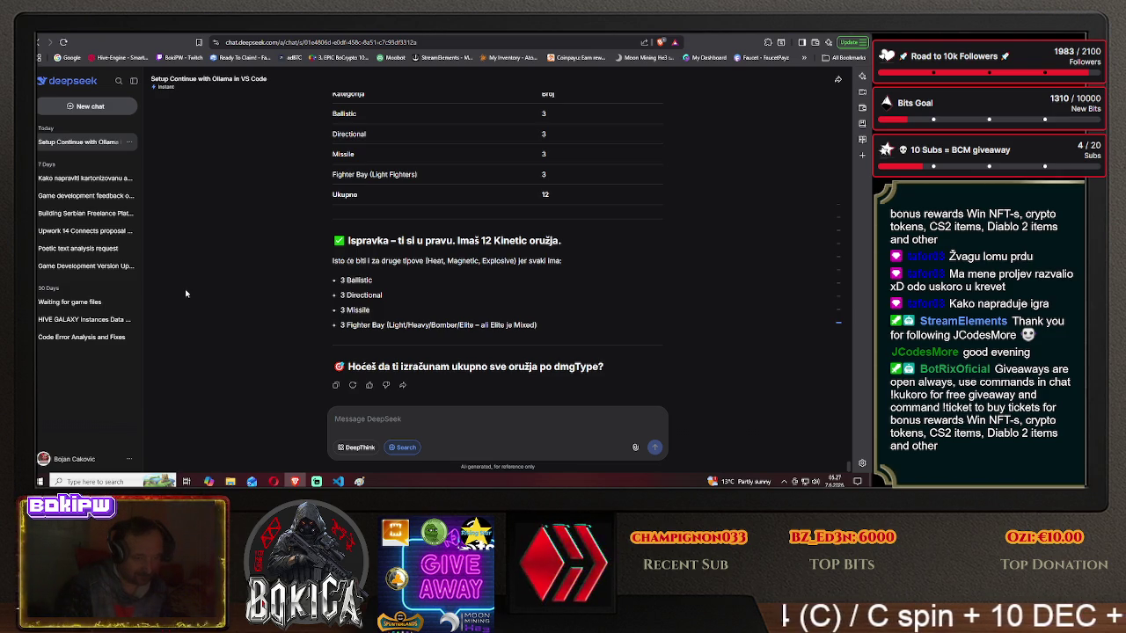
{"action": "type", "text": "oružja mor"}
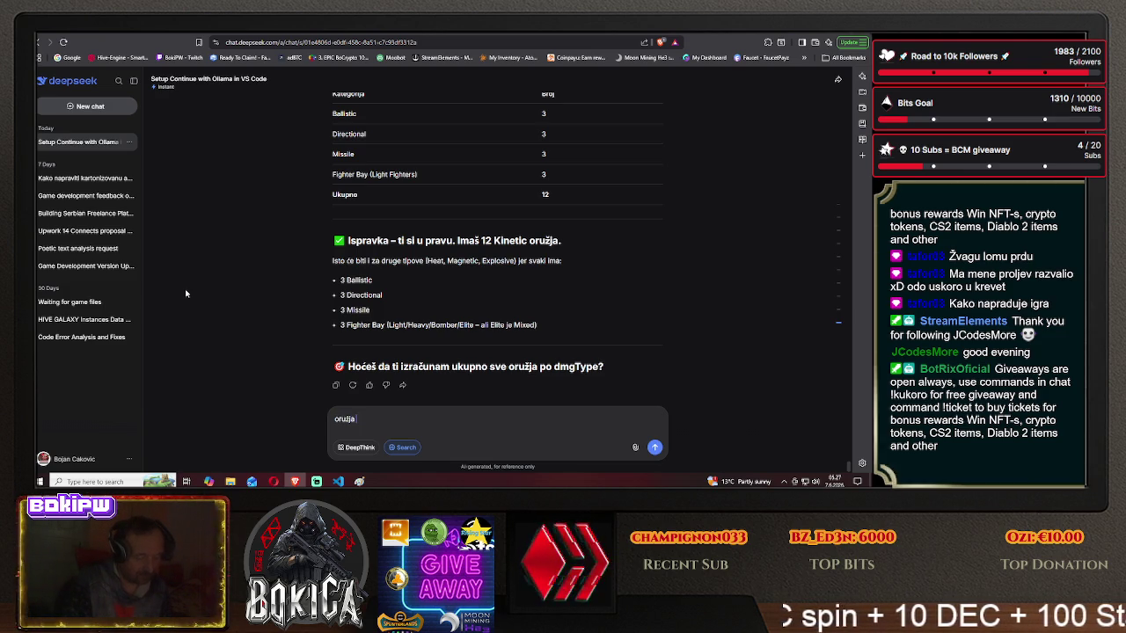
{"action": "type", "text": "udu podelj"}
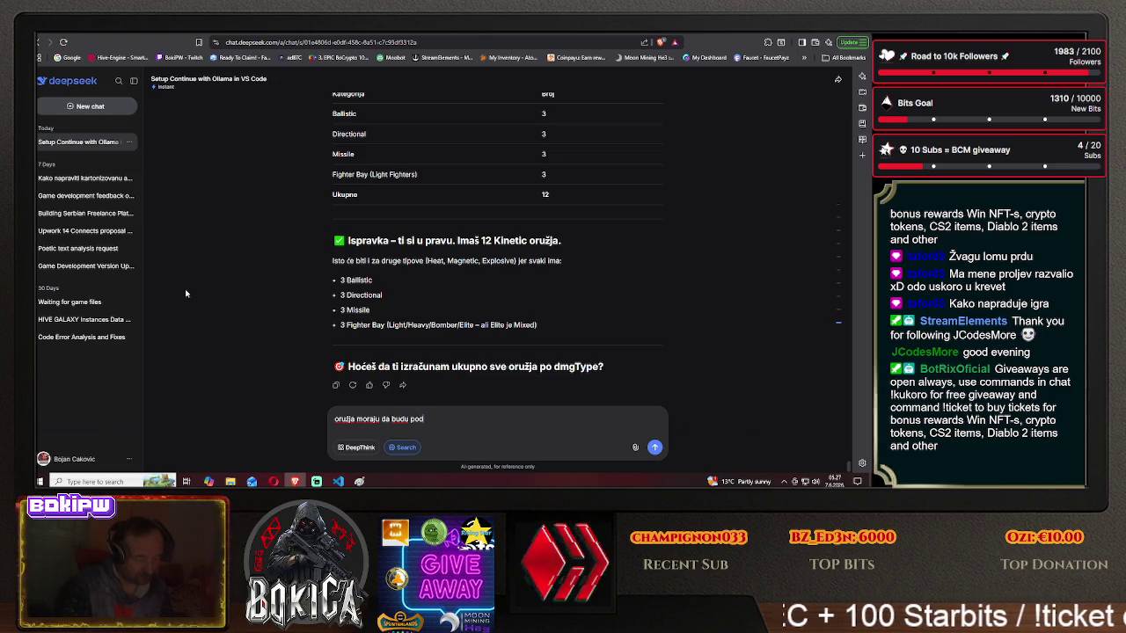
{"action": "type", "text": " kategori"}
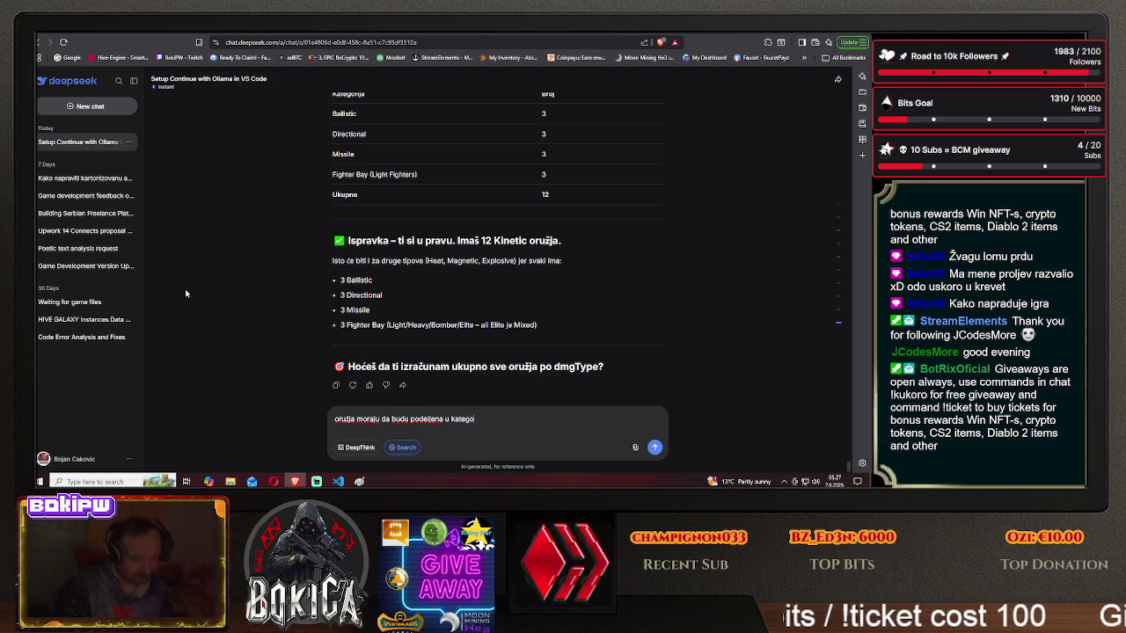
{"action": "type", "text": "ji dmg prave"}
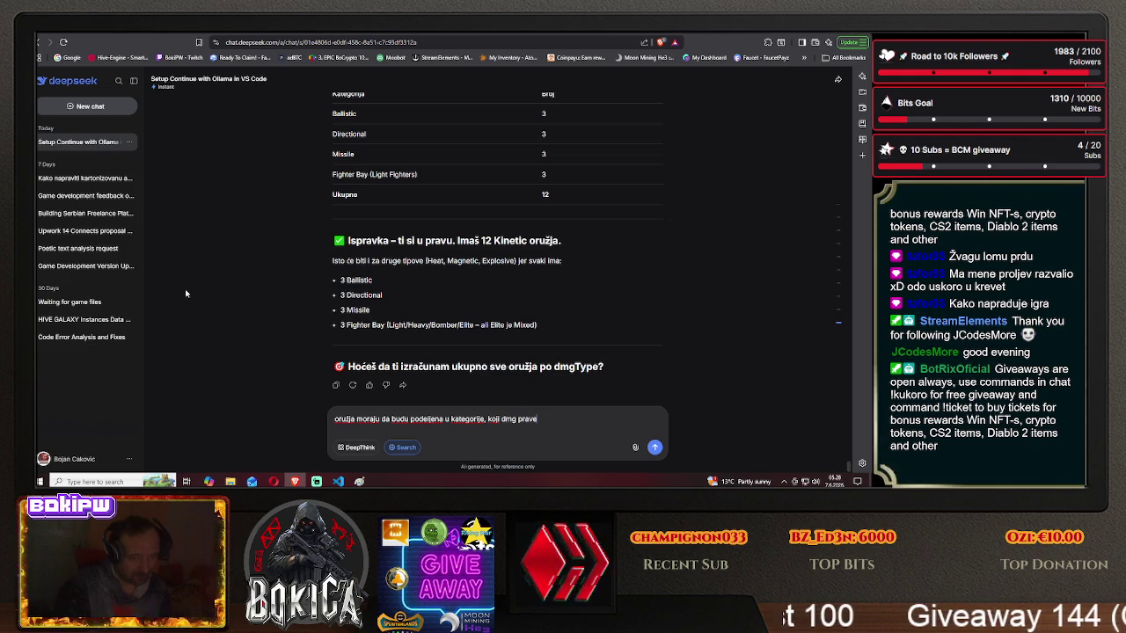
{"action": "type", "text": ", ne može da ima 50 kineti"}
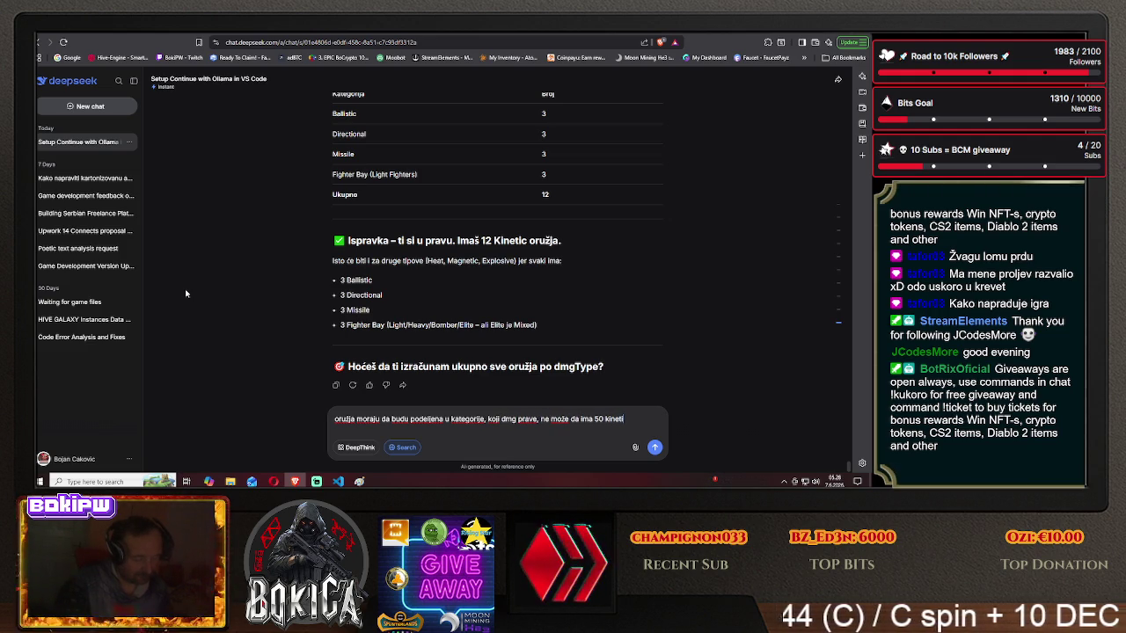
{"action": "type", "text": "c w"}
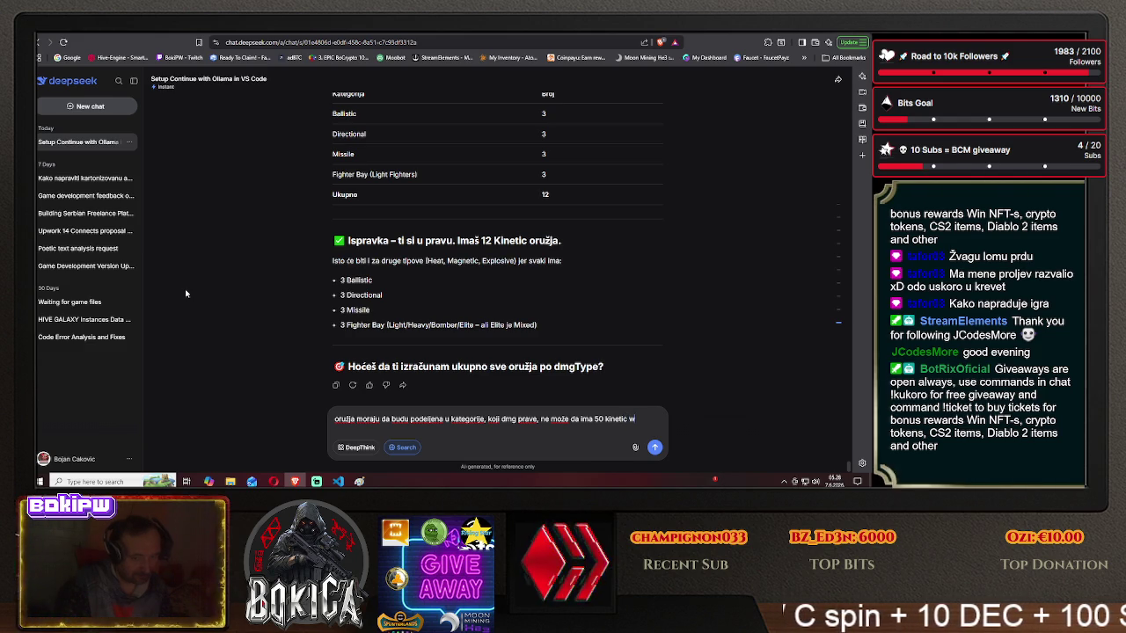
{"action": "type", "text": "eap ne"}
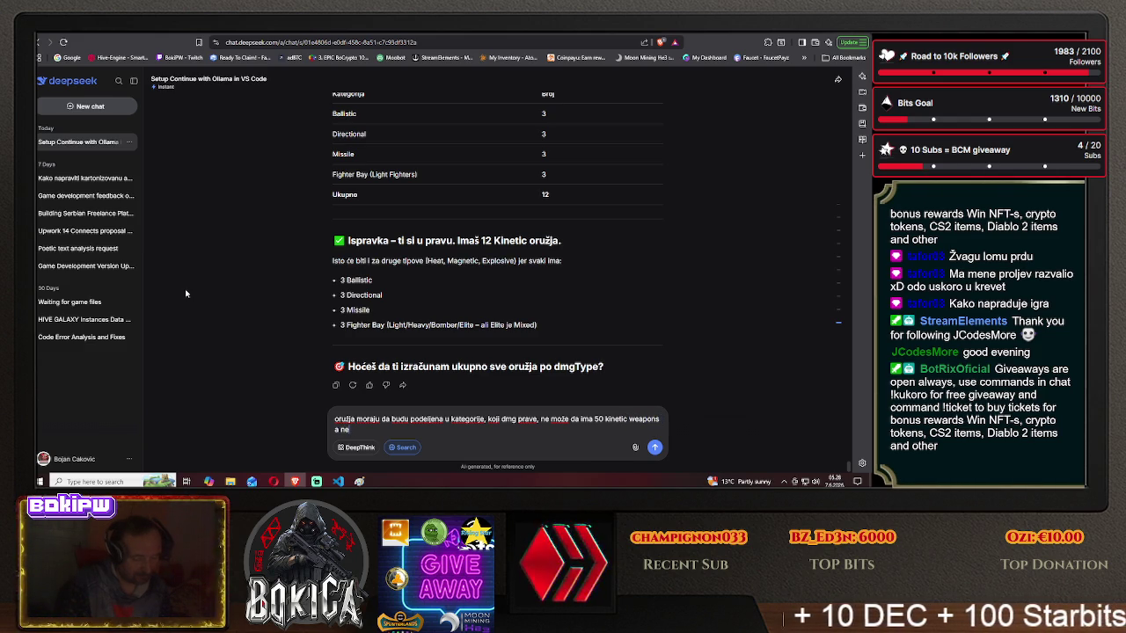
{"action": "type", "text": "ma ni 1gnetic"}
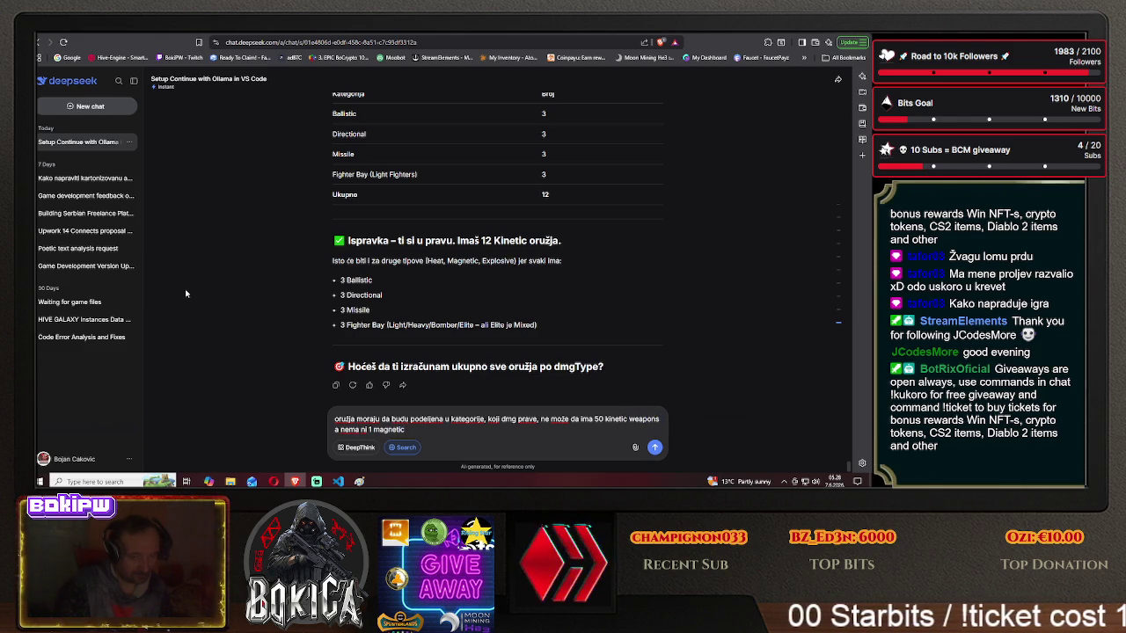
{"action": "type", "text": ", z"}
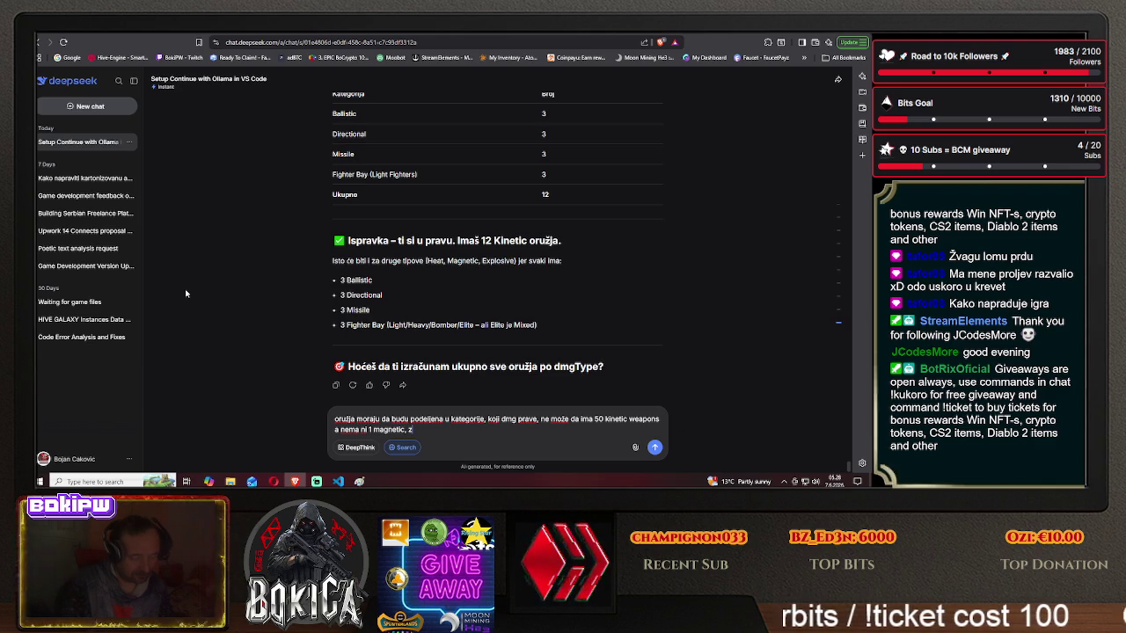
{"action": "type", "text": "vako oržje mora da ima ist"}
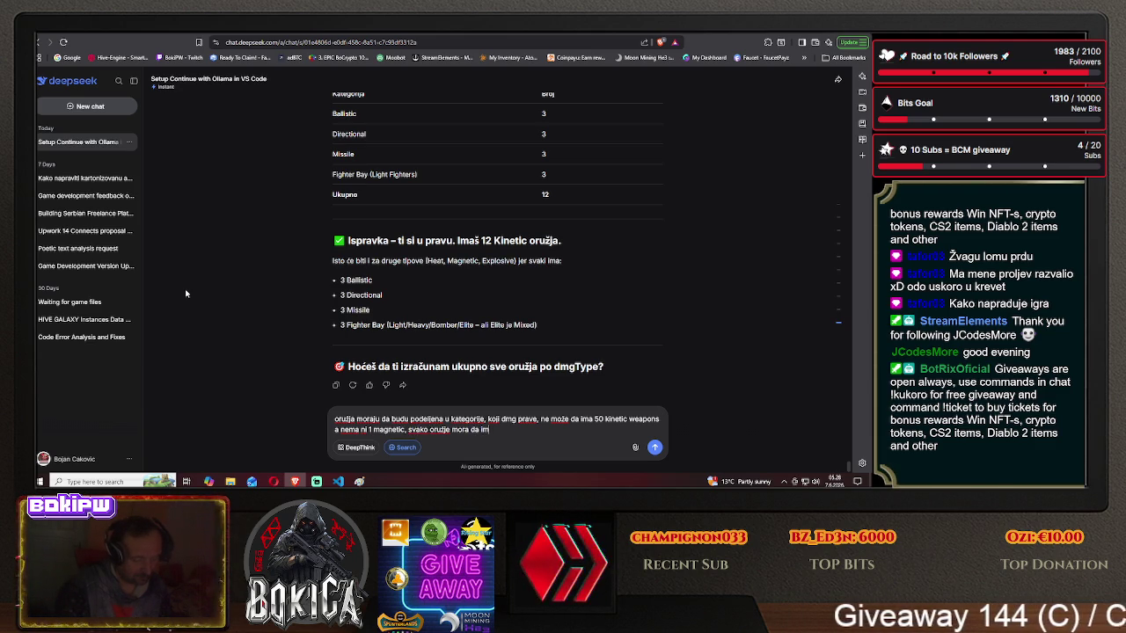
{"action": "type", "text": "odela, osim"}
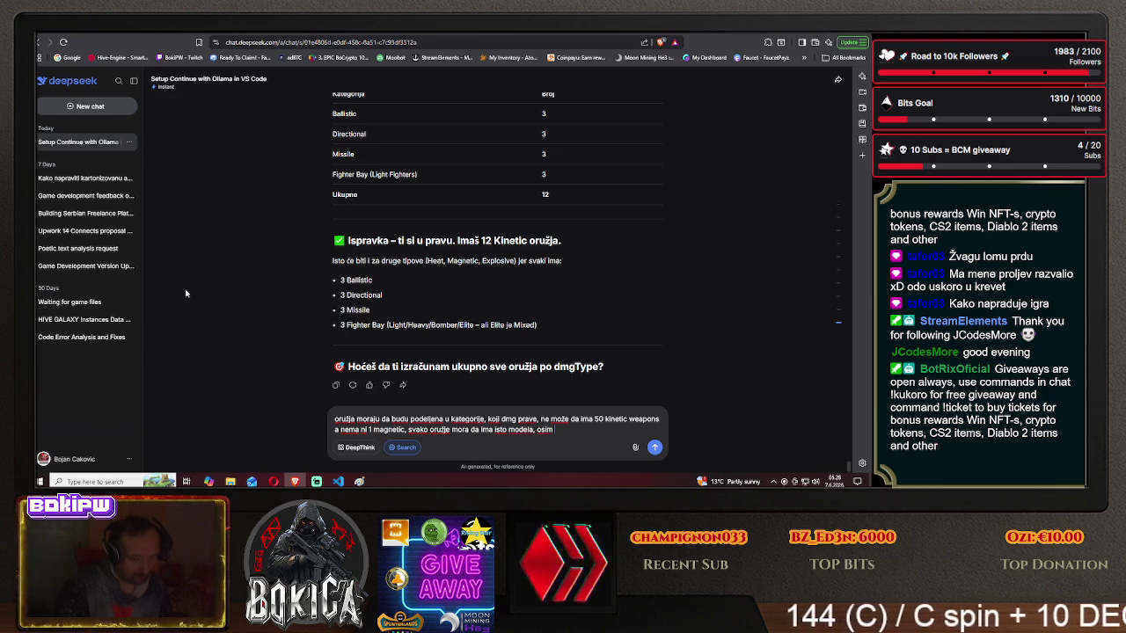
{"action": "type", "text": " fi"}
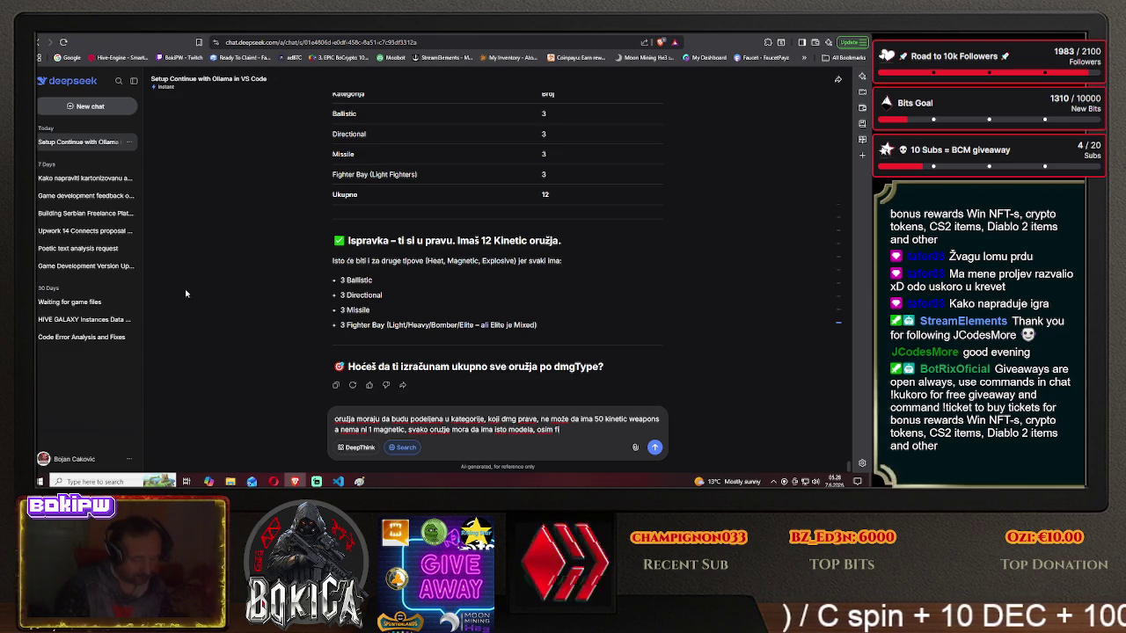
{"action": "type", "text": "gba"}
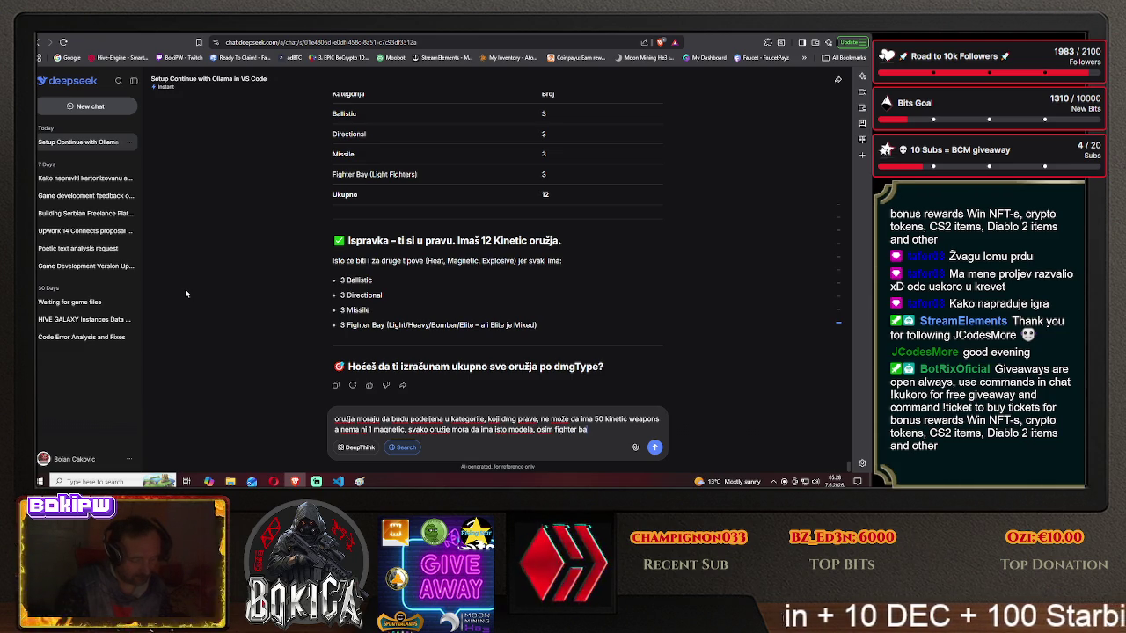
{"action": "type", "text": "y to  special weapon"}
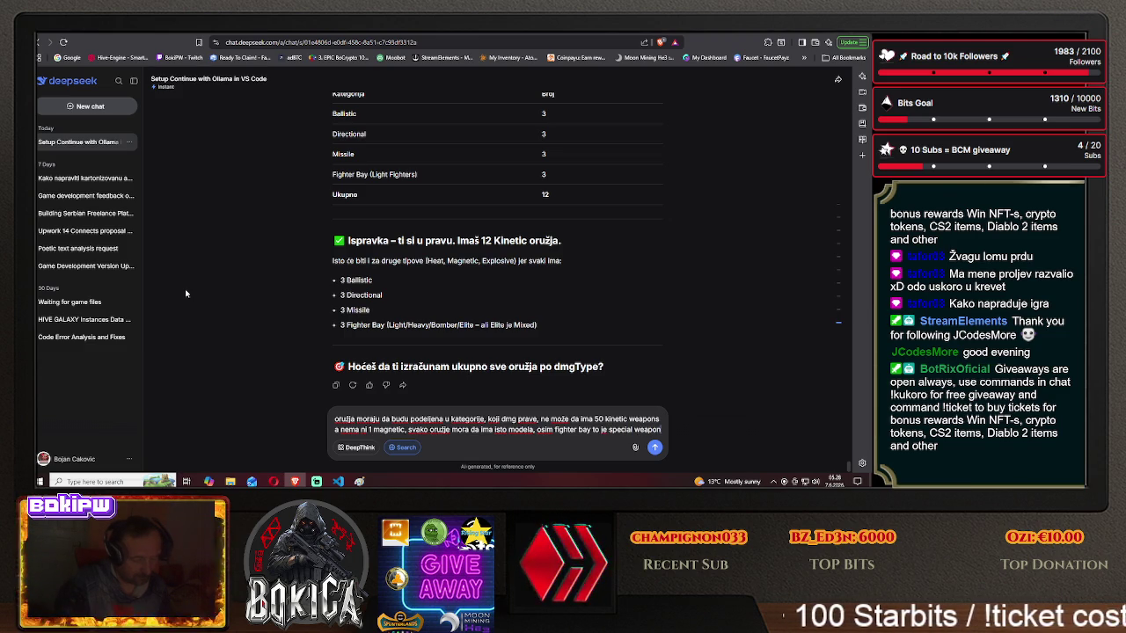
- Send the request for equal weapon models per damage type, with Fighter Bay excepted
{"action": "key", "text": "Return"}
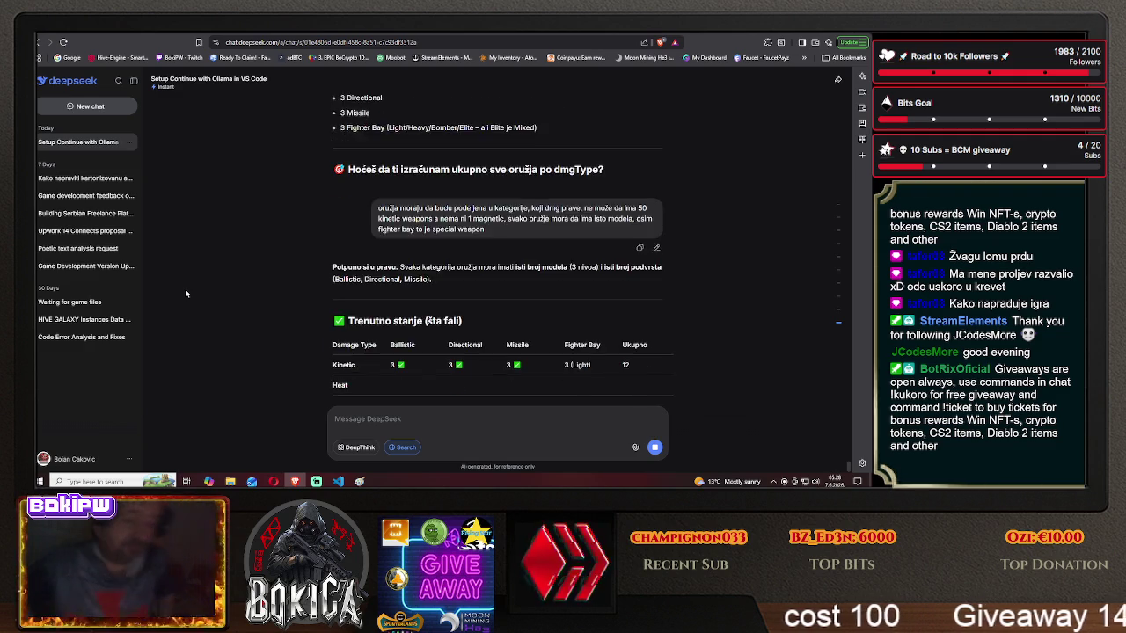
{"action": "scroll", "coordinate": [251, 267], "scroll_direction": "up", "scroll_amount": 2}
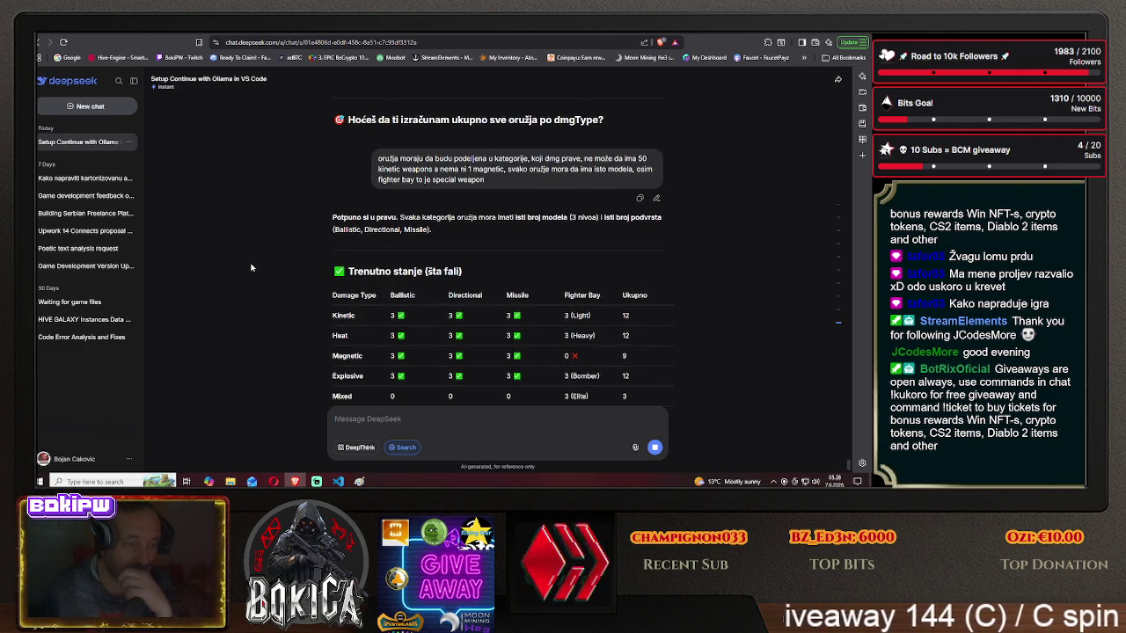
{"action": "scroll", "coordinate": [252, 267], "scroll_direction": "down", "scroll_amount": 1}
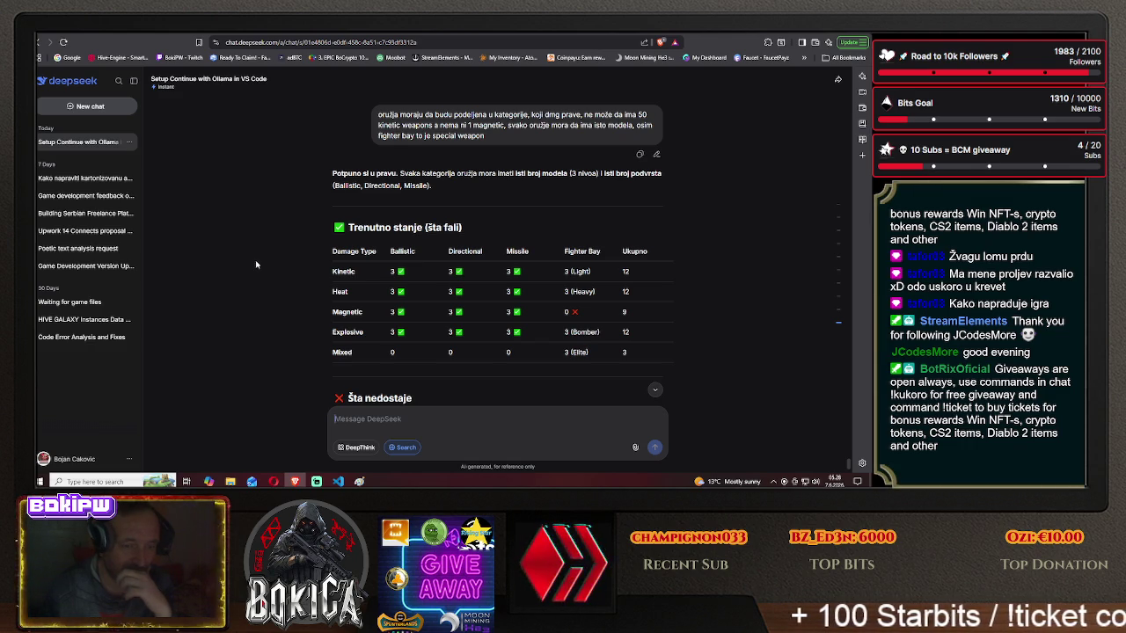
{"action": "scroll", "coordinate": [256, 265], "scroll_direction": "down", "scroll_amount": 1}
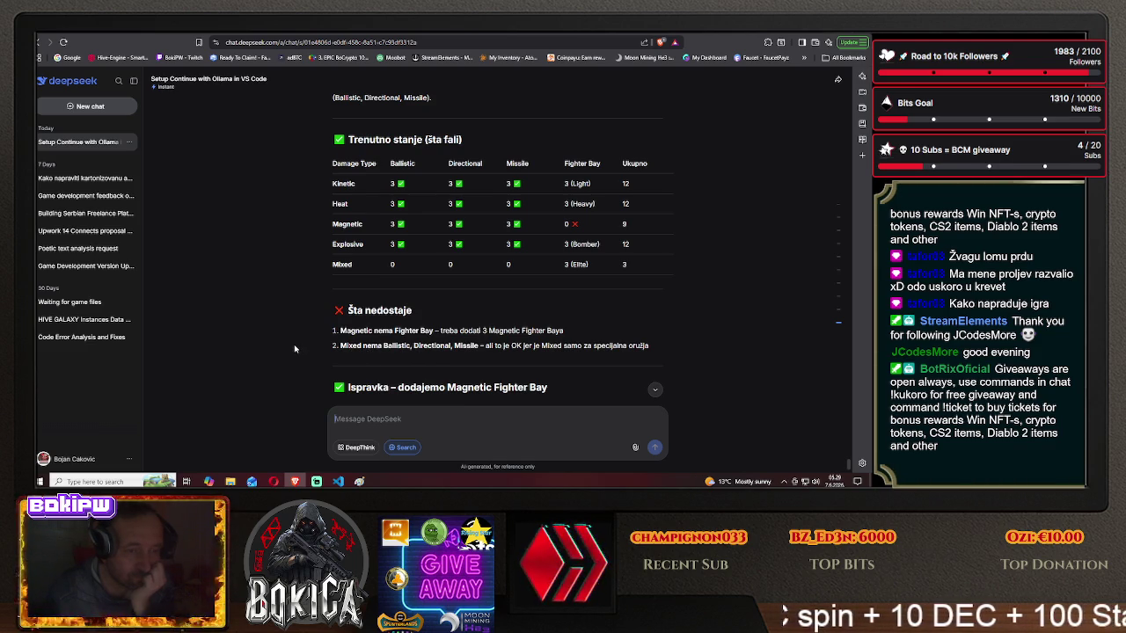
{"action": "scroll", "coordinate": [284, 348], "scroll_direction": "down", "scroll_amount": 1}
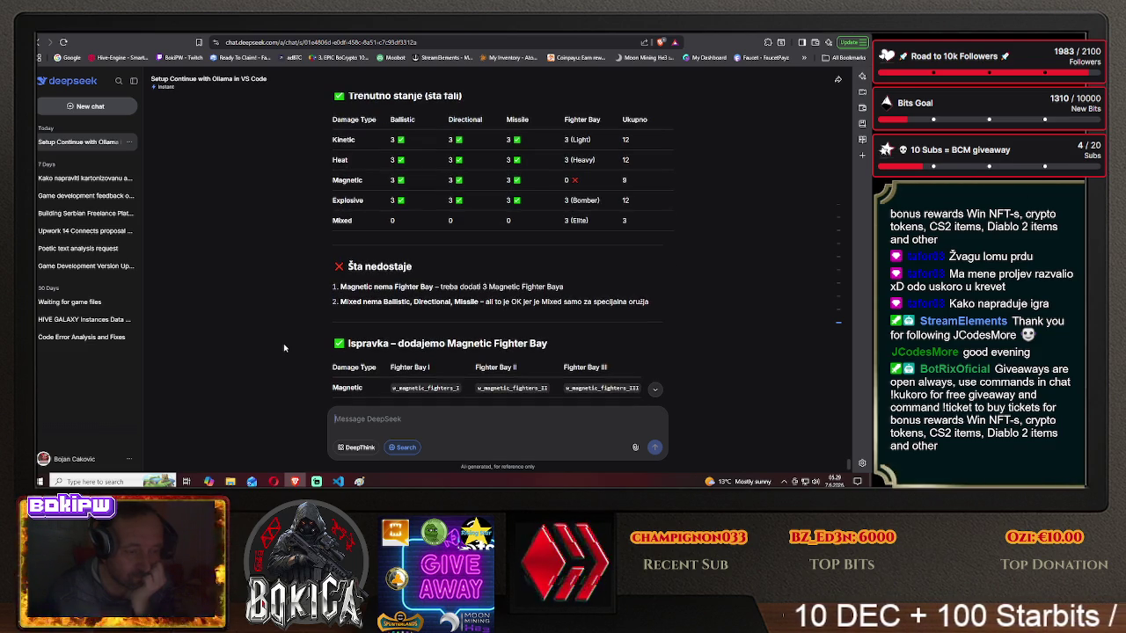
{"action": "scroll", "coordinate": [285, 348], "scroll_direction": "down", "scroll_amount": 1}
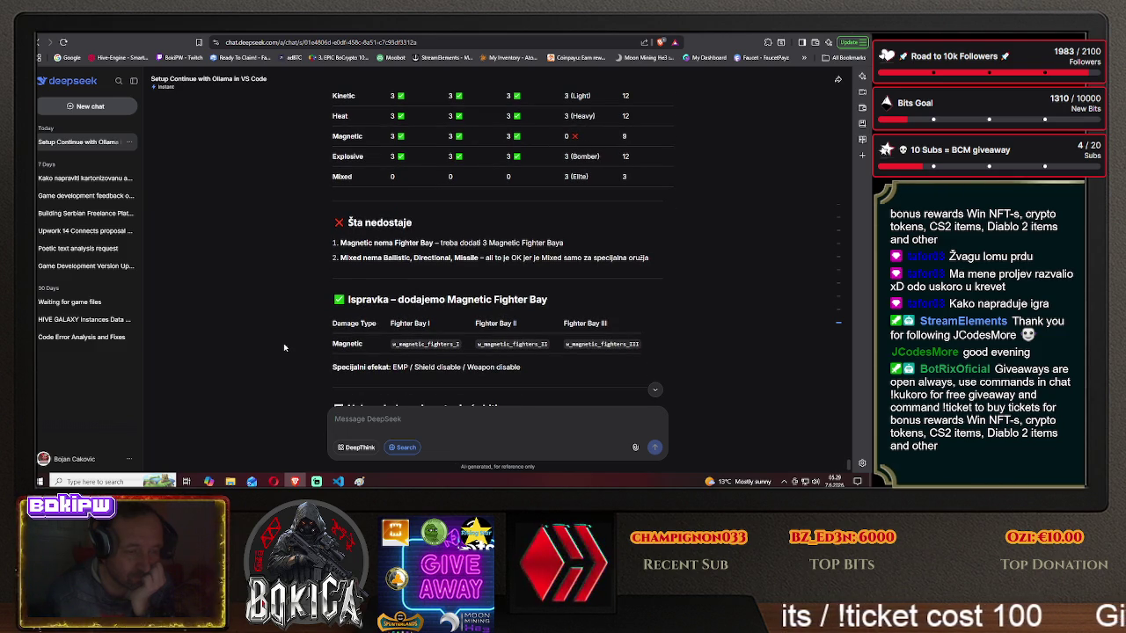
{"action": "scroll", "coordinate": [284, 348], "scroll_direction": "down", "scroll_amount": 2}
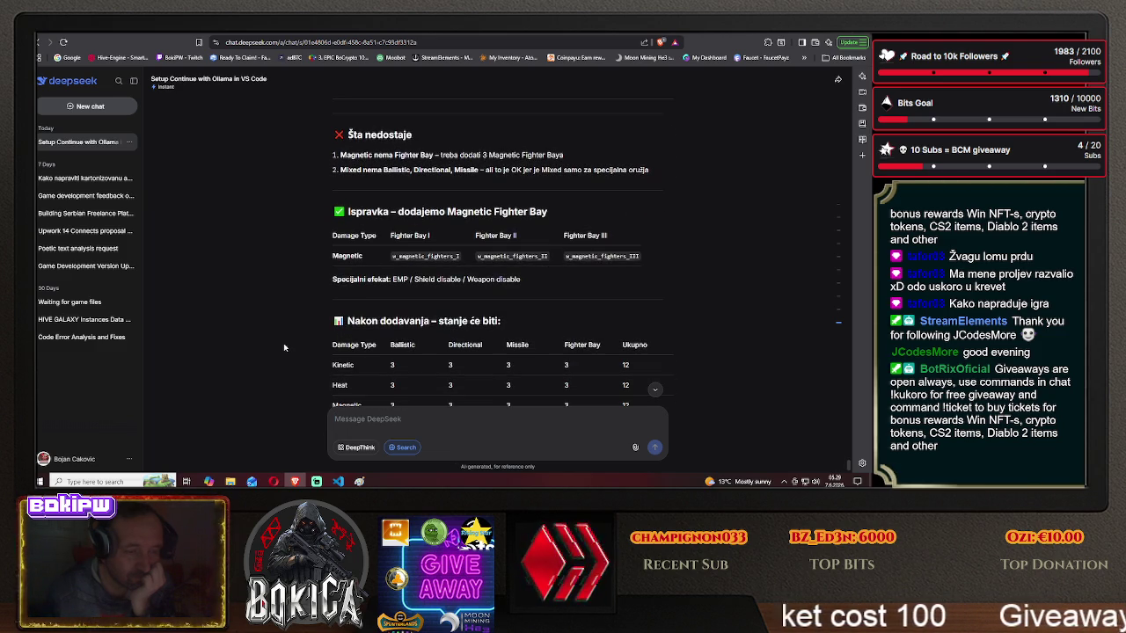
{"action": "scroll", "coordinate": [284, 349], "scroll_direction": "down", "scroll_amount": 2}
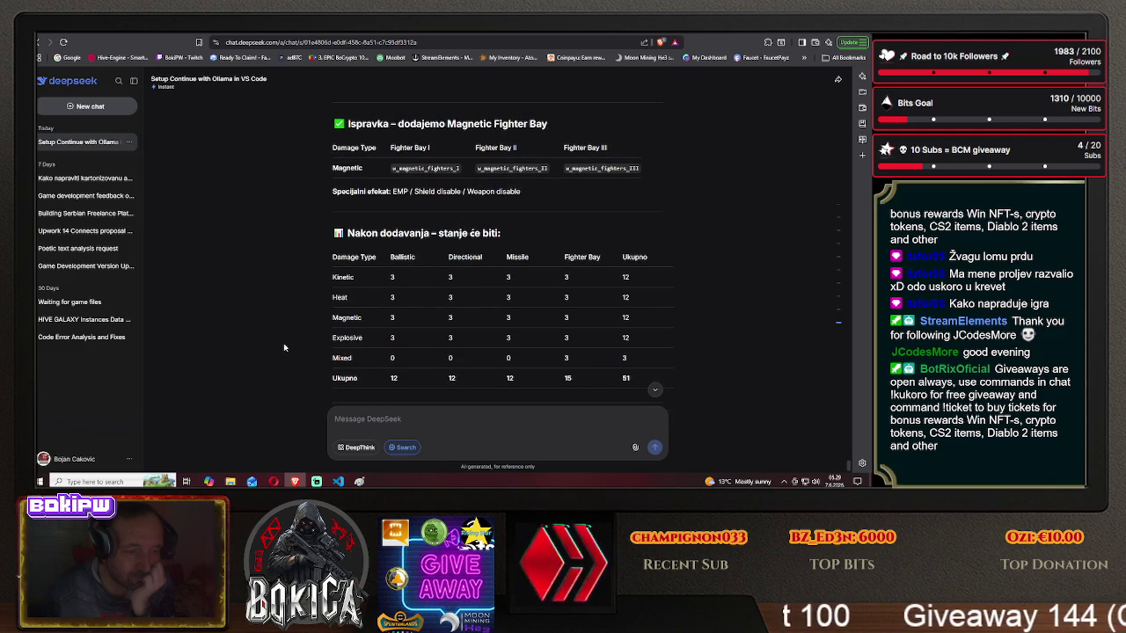
{"action": "scroll", "coordinate": [284, 348], "scroll_direction": "down", "scroll_amount": 1}
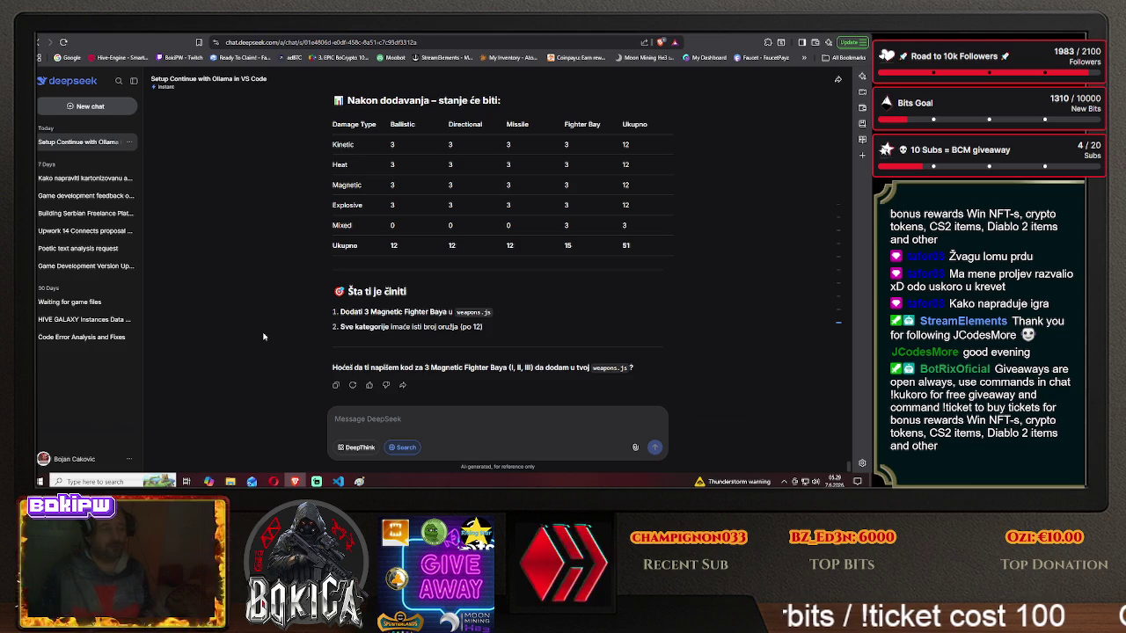
{"action": "type", "text": "s"}
{"action": "type", "text": "tani "}
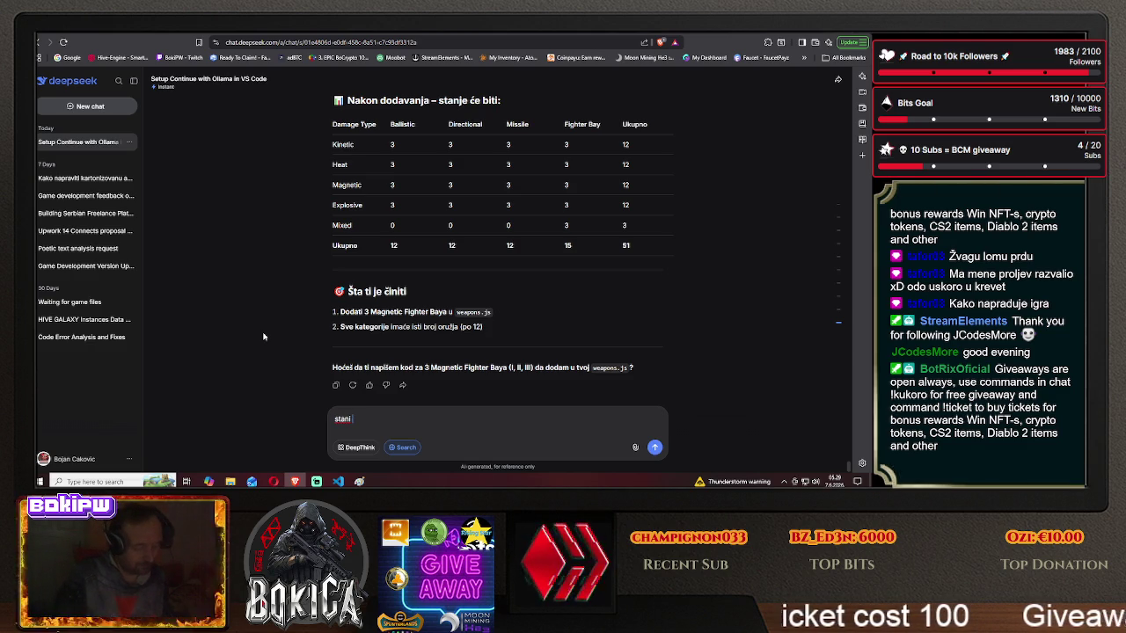
{"action": "type", "text": "nemvati"}
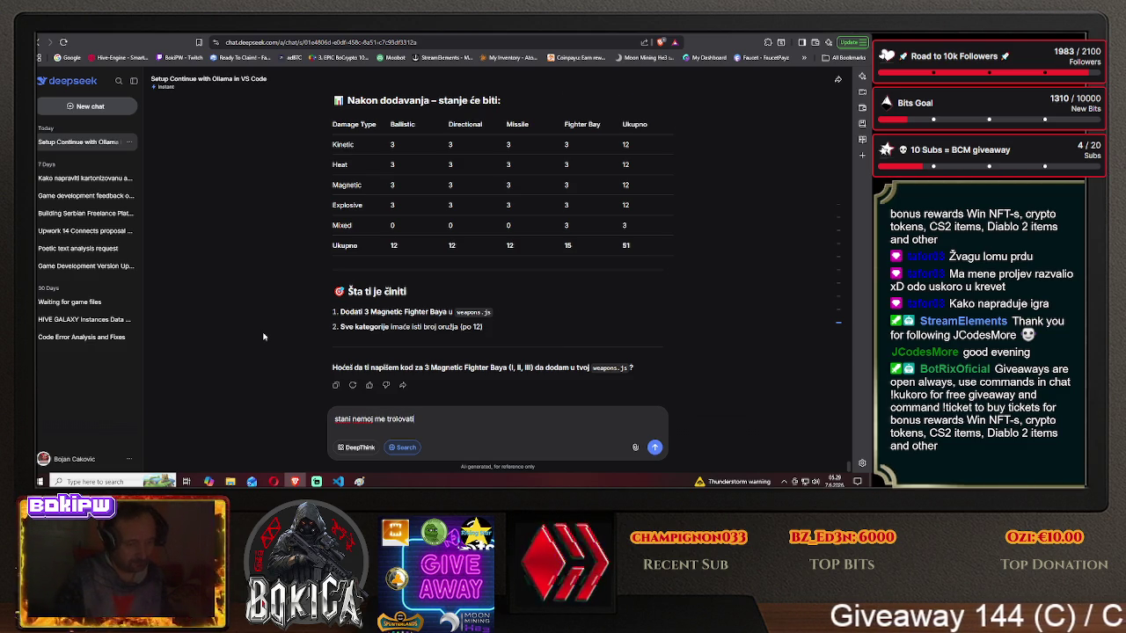
- Send 'stani nemoj me trolovati', read the three balancing options, then start asking for 10 Kinetic names
{"action": "key", "text": "Return"}
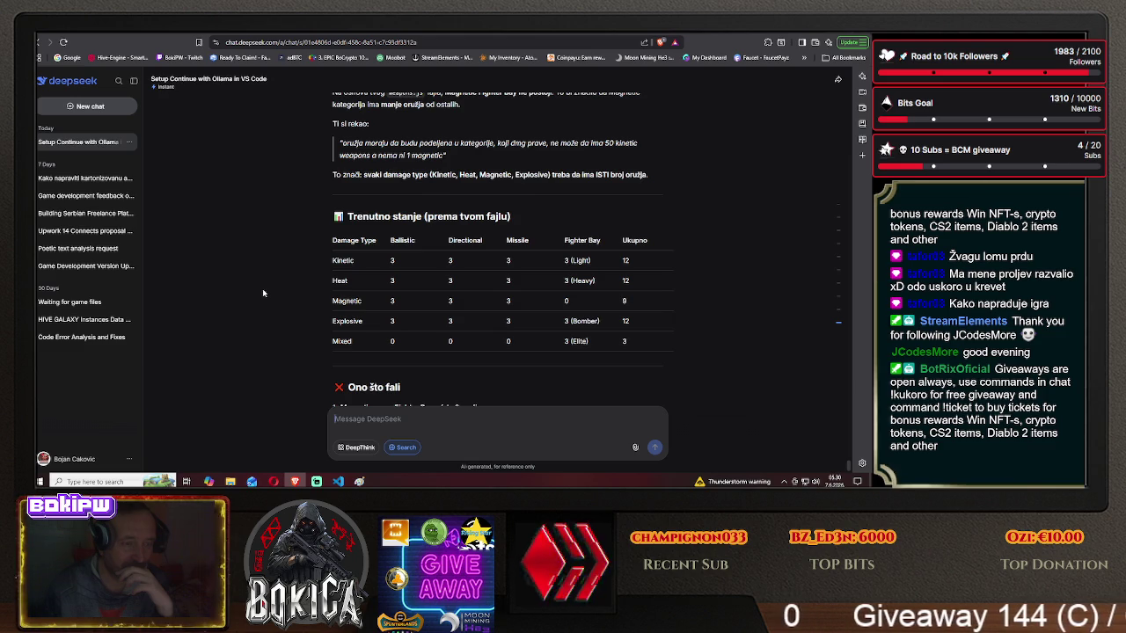
{"action": "scroll", "coordinate": [262, 293], "scroll_direction": "down", "scroll_amount": 1}
{"action": "scroll", "coordinate": [262, 292], "scroll_direction": "down", "scroll_amount": 1}
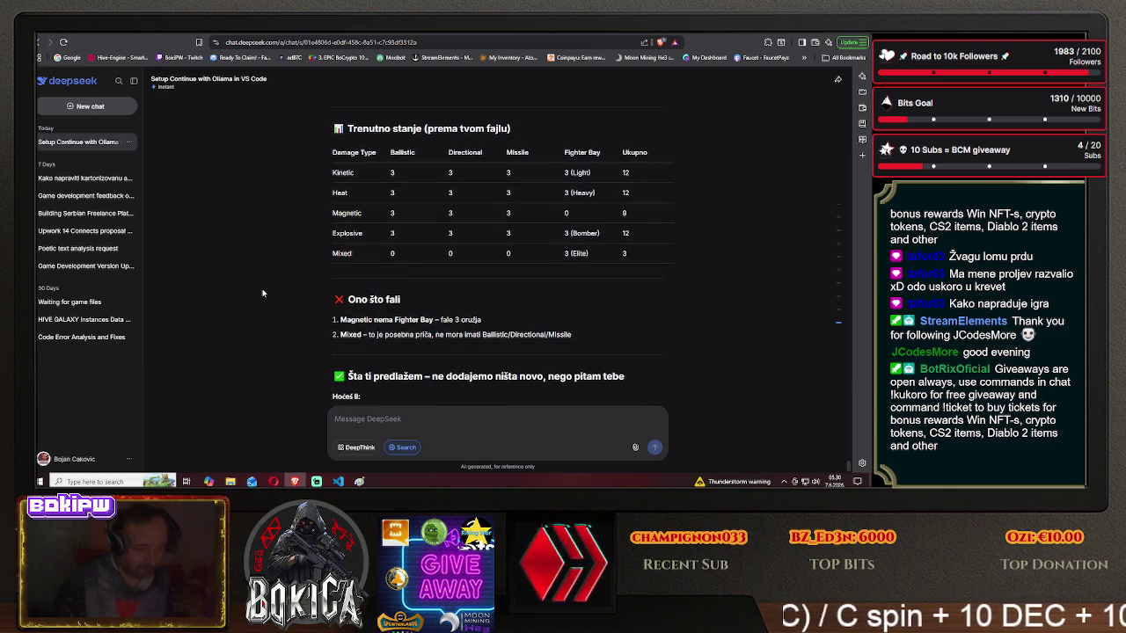
{"action": "scroll", "coordinate": [262, 293], "scroll_direction": "down", "scroll_amount": 1}
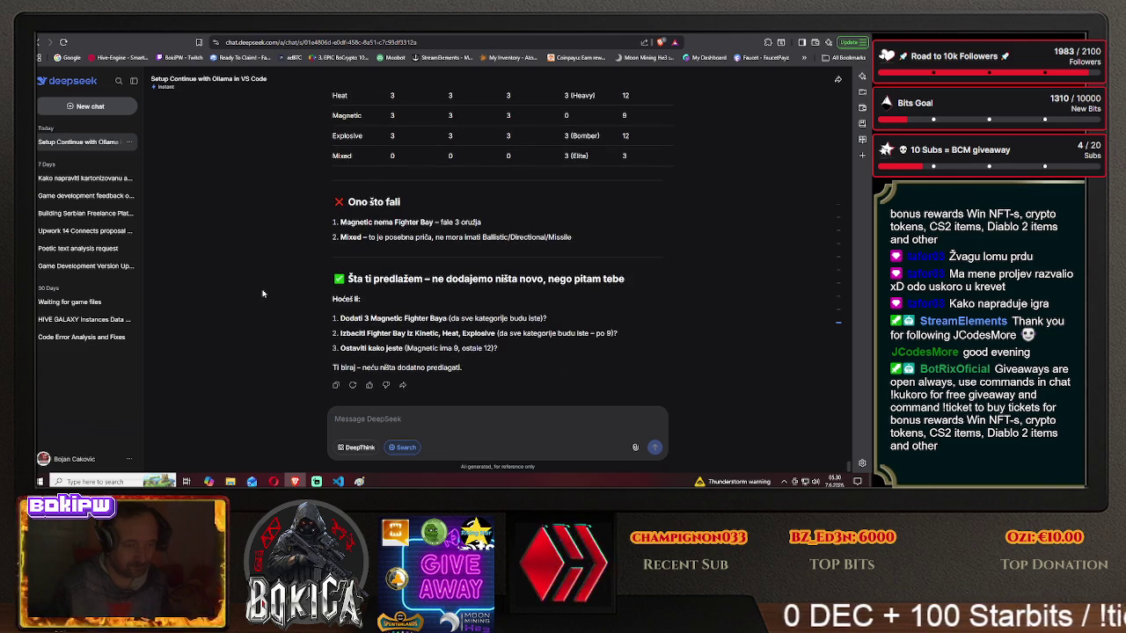
{"action": "type", "text": "daj m"}
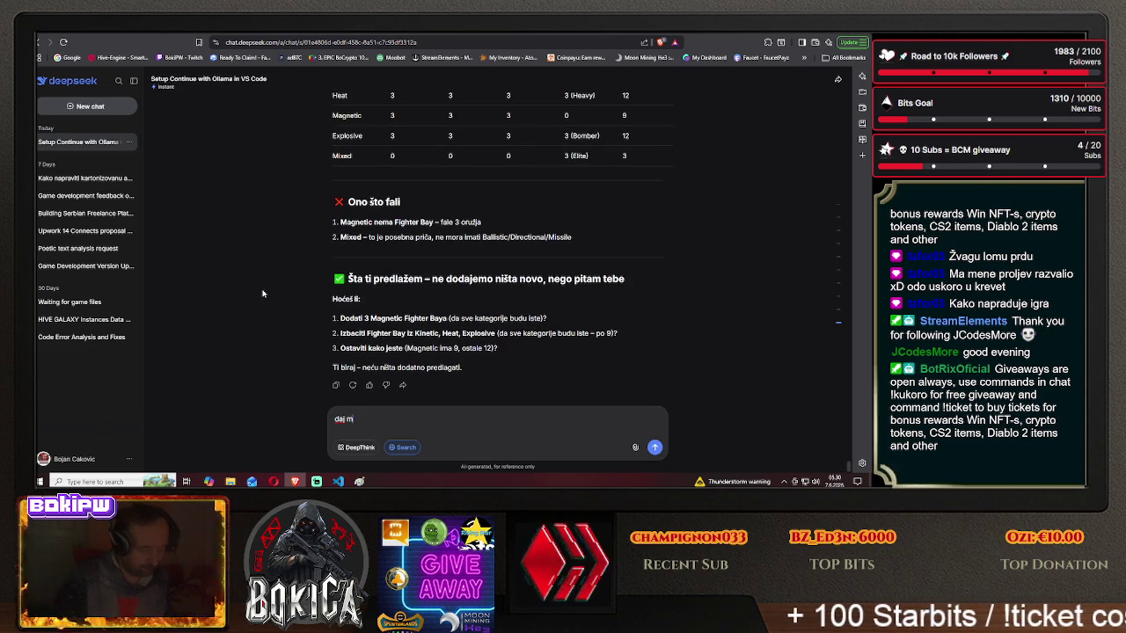
{"action": "type", "text": "i 10 imena za kinetic weapons"}
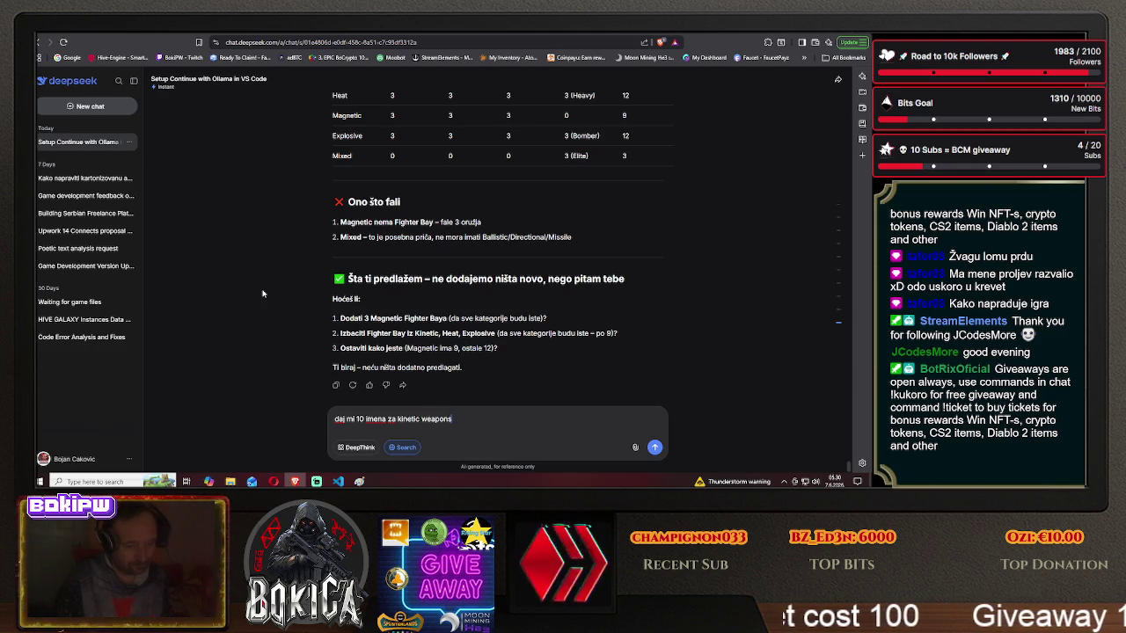
- Send the request for 10 Kinetic weapon names, from Railgun and Gauss Cannon to Annihilator
{"action": "key", "text": "Return"}
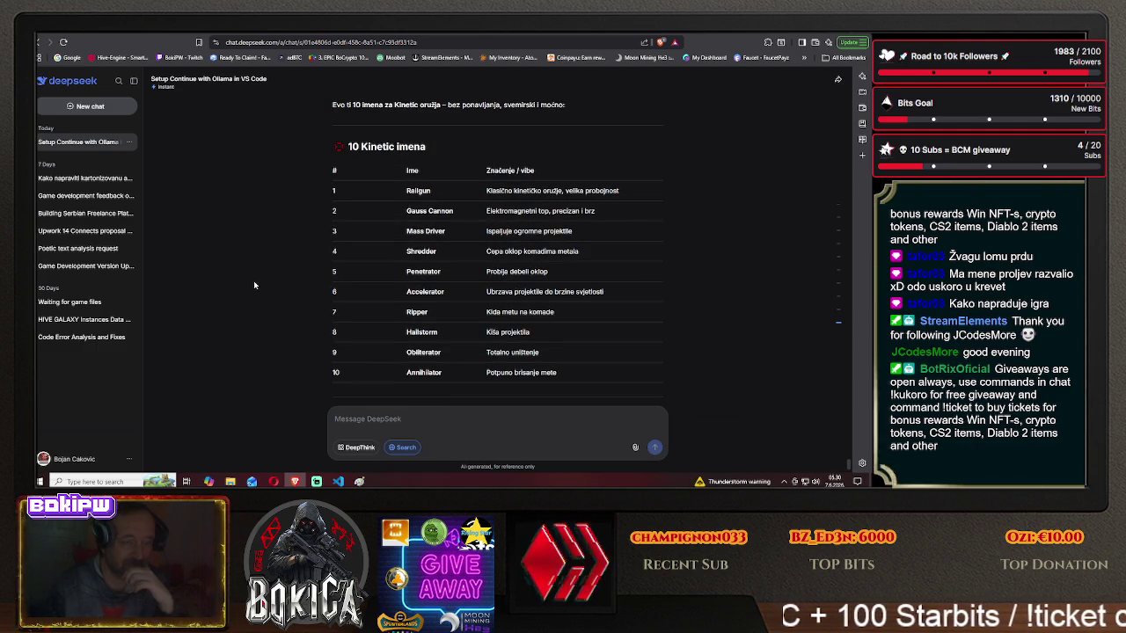
- Ask why an electromagnetic cannon is Kinetic and read the Kinetic-versus-Magnetic explanation
{"action": "type", "text": "šta ć"}
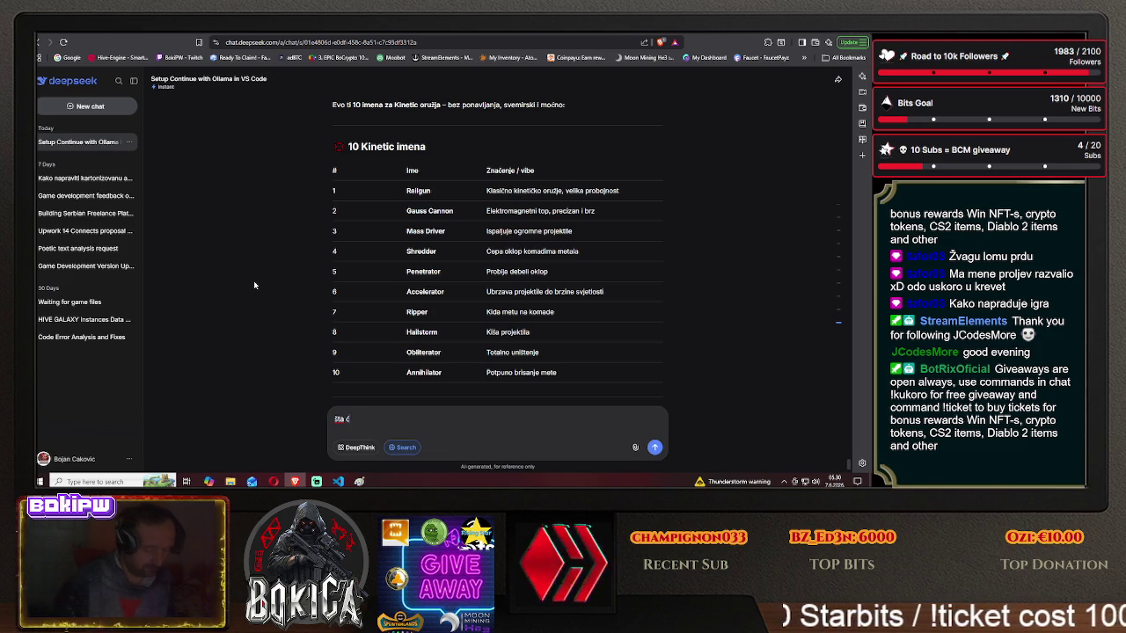
{"action": "type", "text": "e ele"}
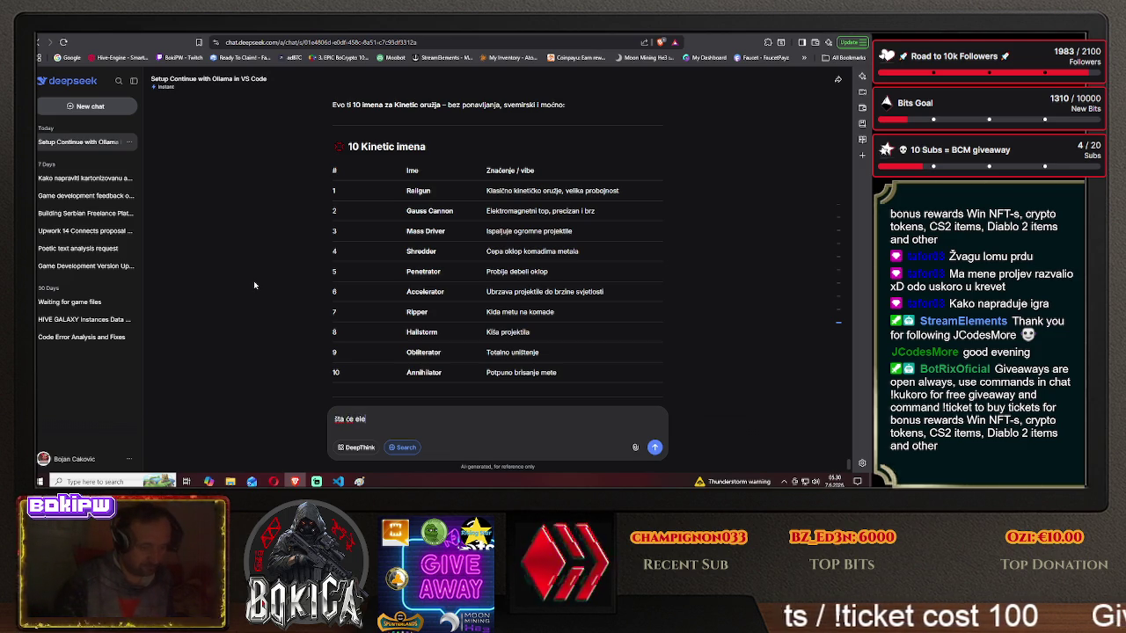
{"action": "type", "text": "ktooma"}
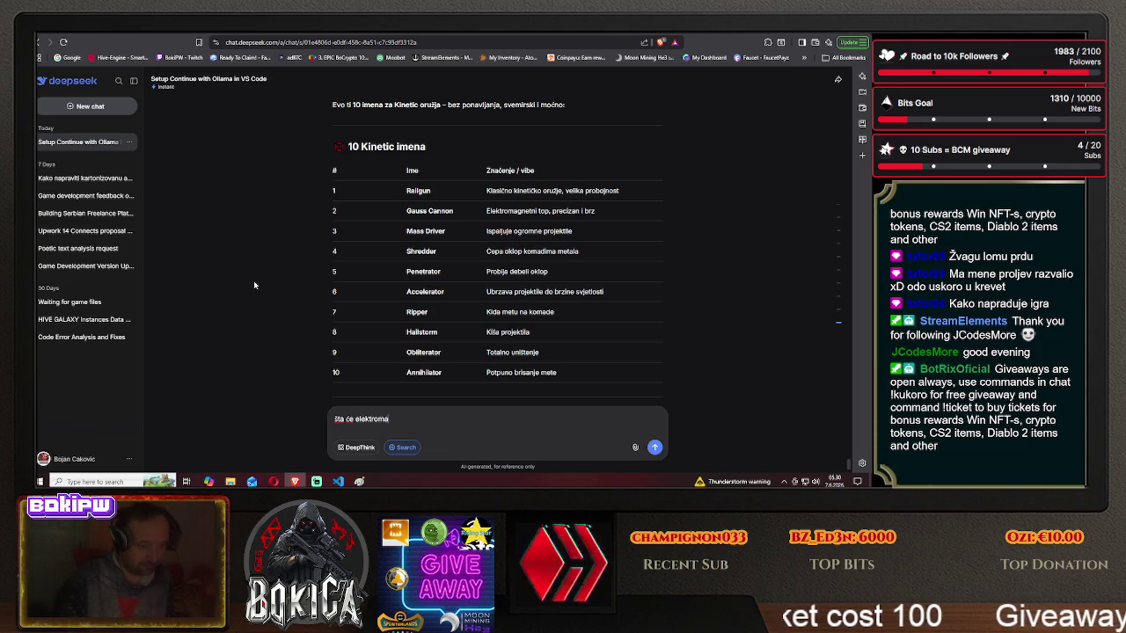
{"action": "type", "text": "gnertni "}
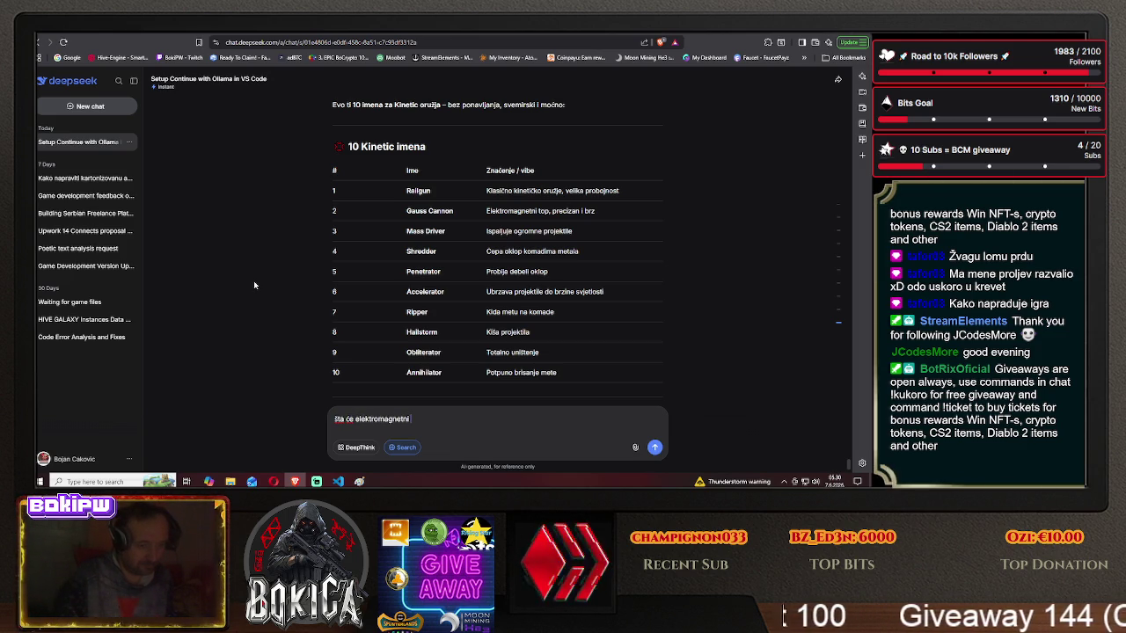
{"action": "type", "text": "tonetic"}
{"action": "key", "text": "Return"}
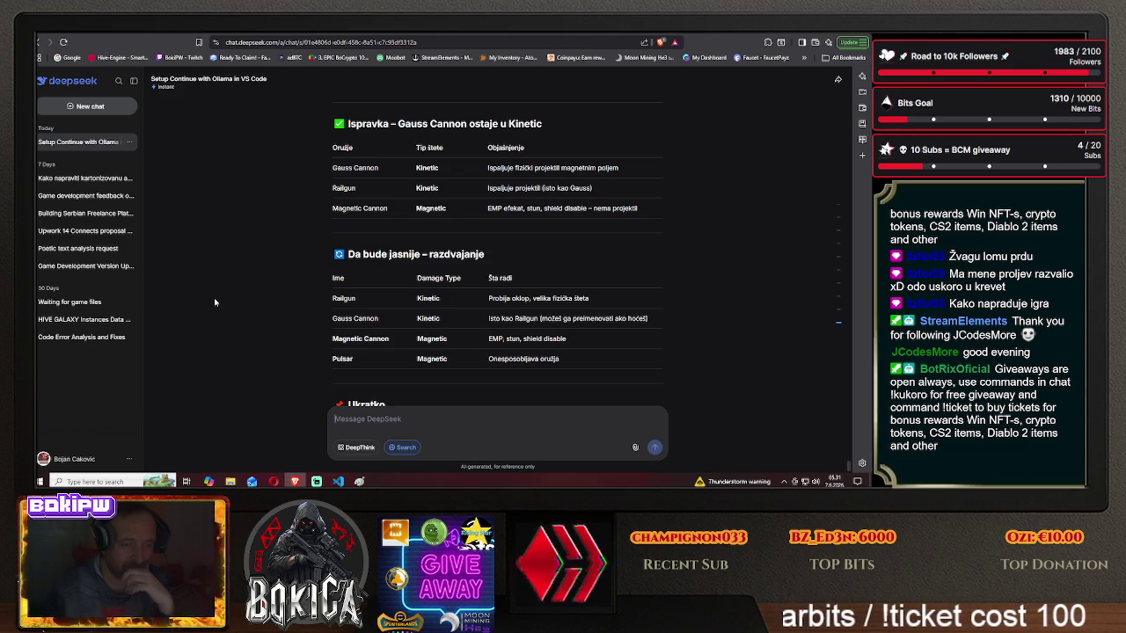
{"action": "scroll", "coordinate": [215, 301], "scroll_direction": "down", "scroll_amount": 2}
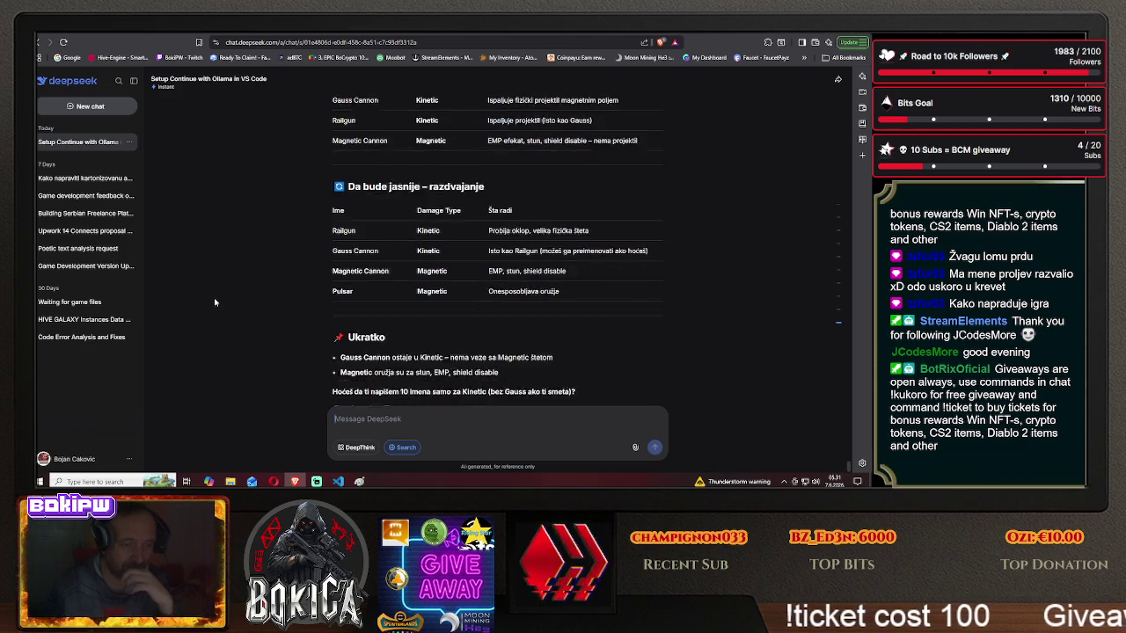